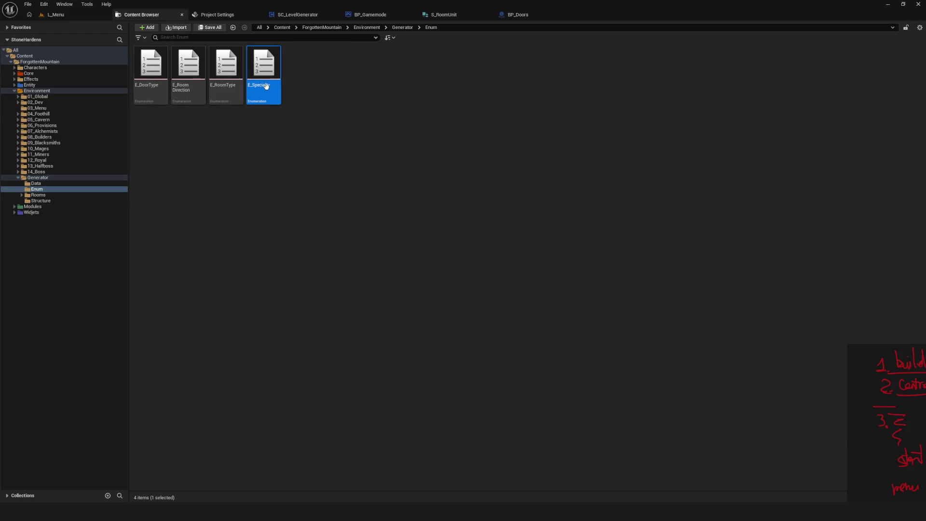
Open the E_Specialty enum and add two new enumerator entries.
{"action": "double_click", "coordinate": [265, 86]}
{"action": "left_click", "coordinate": [74, 28]}
{"action": "left_click", "coordinate": [80, 28]}
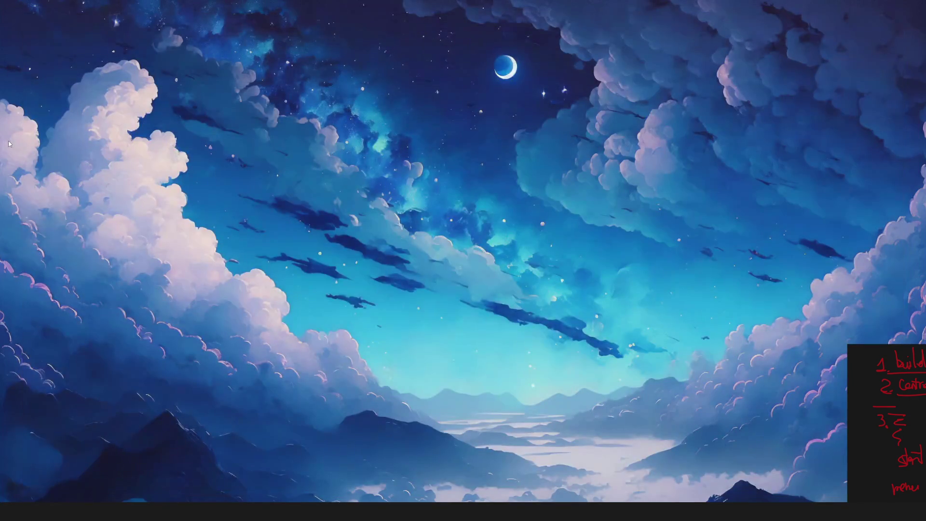
Close the crash report without sending and relaunch StoneHardens.uproject from the desktop.
{"action": "left_click_drag", "start_coordinate": [469, 154], "coordinate": [413, 152]}
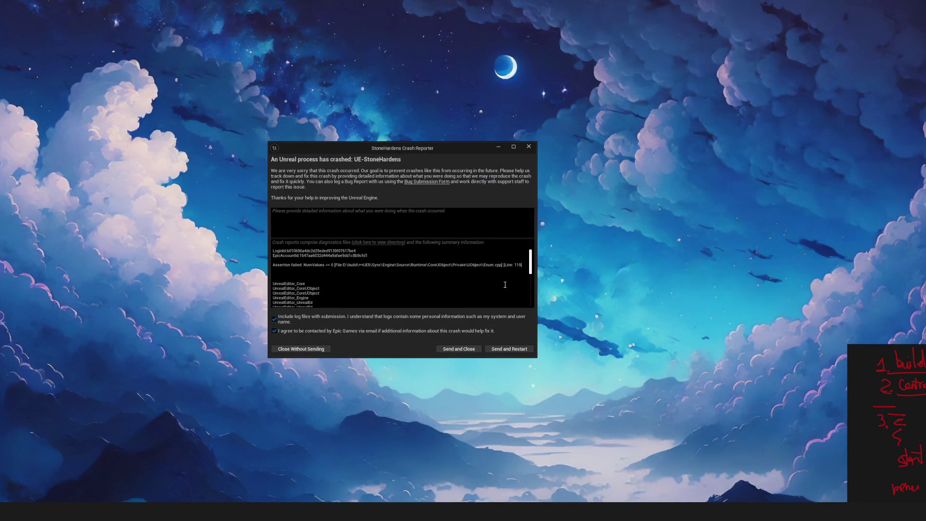
{"action": "left_click", "coordinate": [529, 146]}
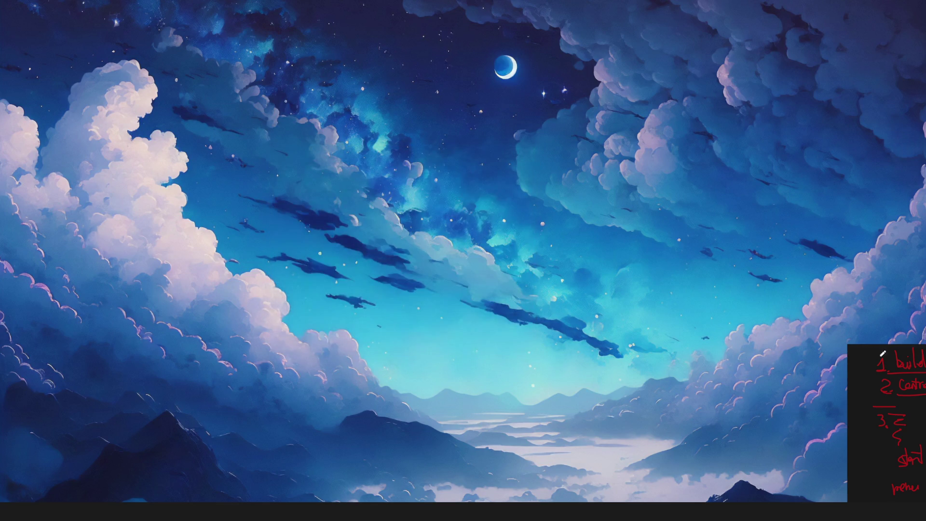
{"action": "double_click", "coordinate": [908, 405]}
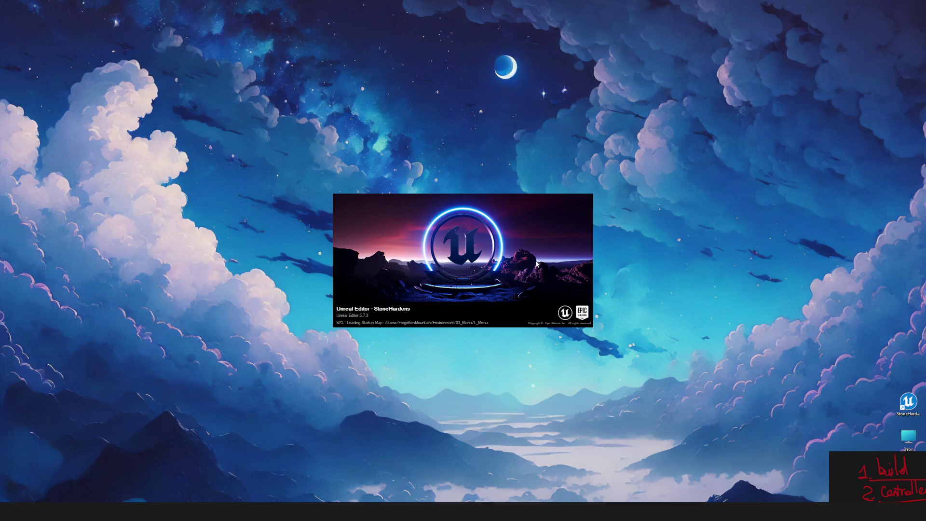
{"action": "left_click", "coordinate": [888, 458]}
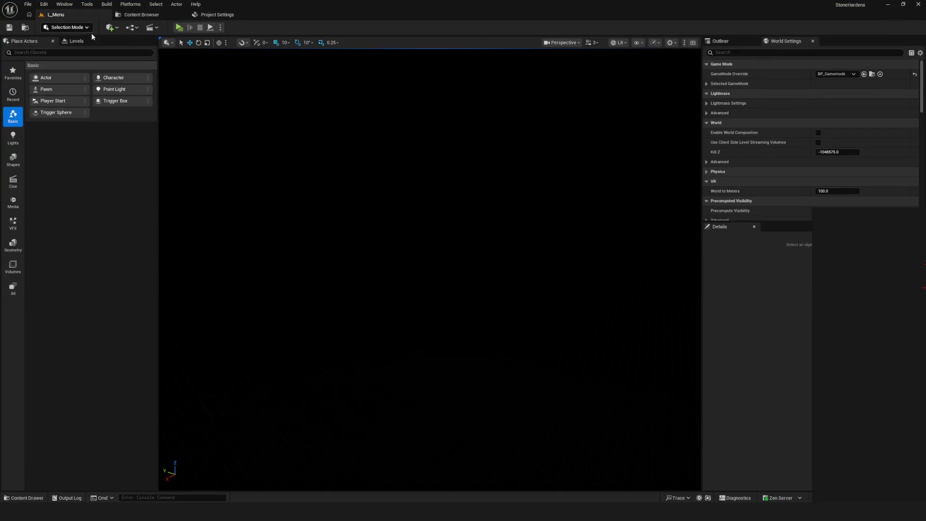
Check the Content Browser and L_Menu level view, then close the restored E_Specialty editor.
{"action": "left_click", "coordinate": [139, 14]}
{"action": "left_click", "coordinate": [72, 5]}
{"action": "left_click", "coordinate": [45, 14]}
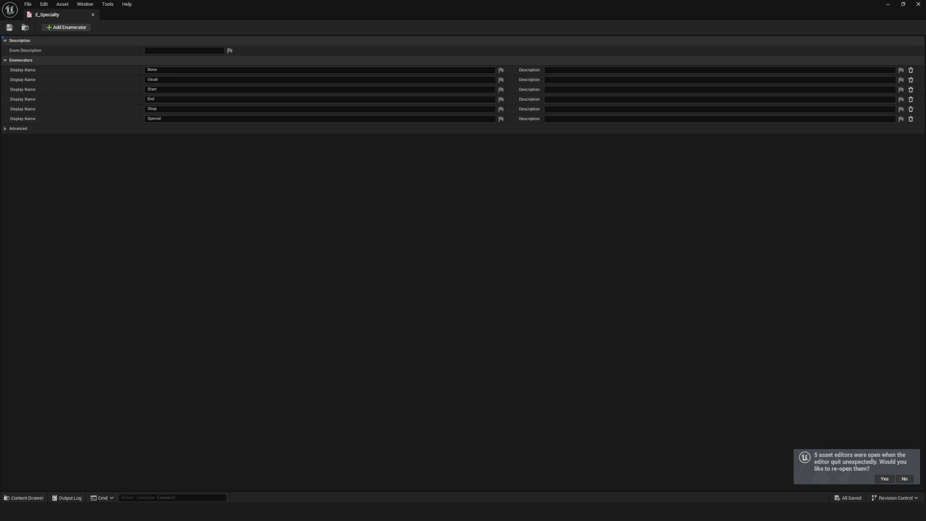
{"action": "left_click", "coordinate": [93, 15]}
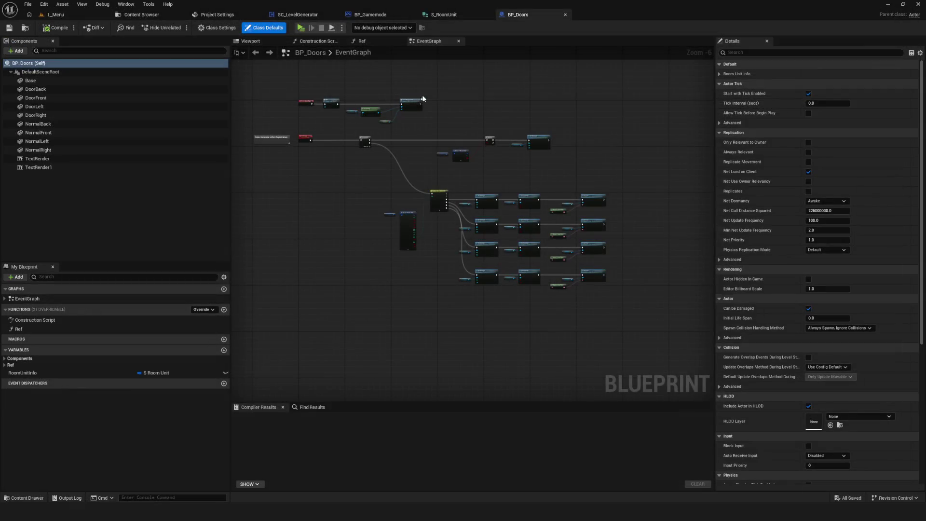
Look over the BP_Doors graph and S_RoomUnit struct, then reopen E_Specialty from the Content Browser.
{"action": "scroll", "coordinate": [444, 149], "scroll_direction": "up", "scroll_amount": 1}
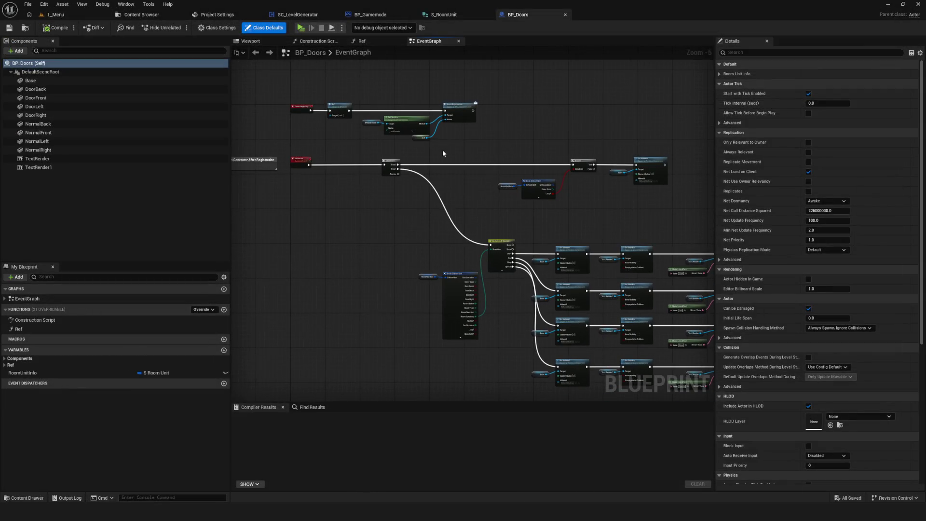
{"action": "scroll", "coordinate": [475, 108], "scroll_direction": "down", "scroll_amount": 7}
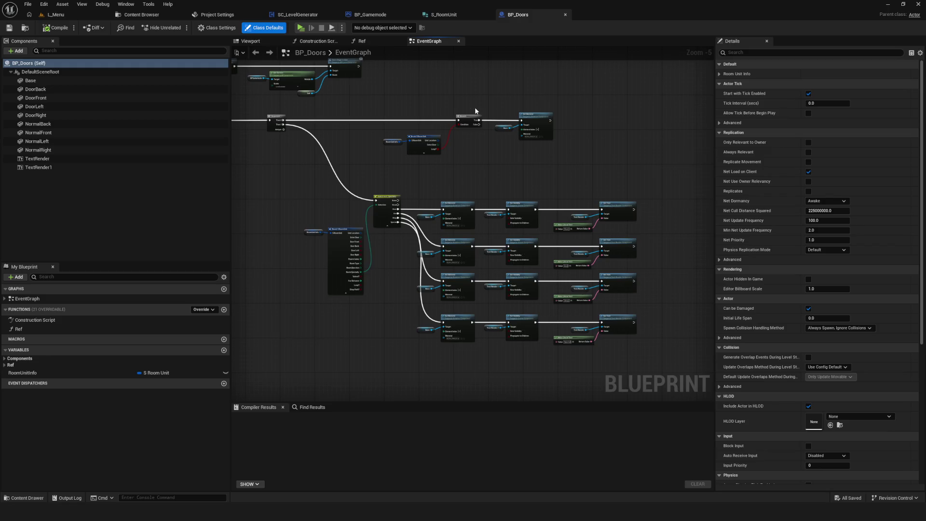
{"action": "scroll", "coordinate": [477, 113], "scroll_direction": "up", "scroll_amount": 6}
{"action": "left_click", "coordinate": [444, 14]}
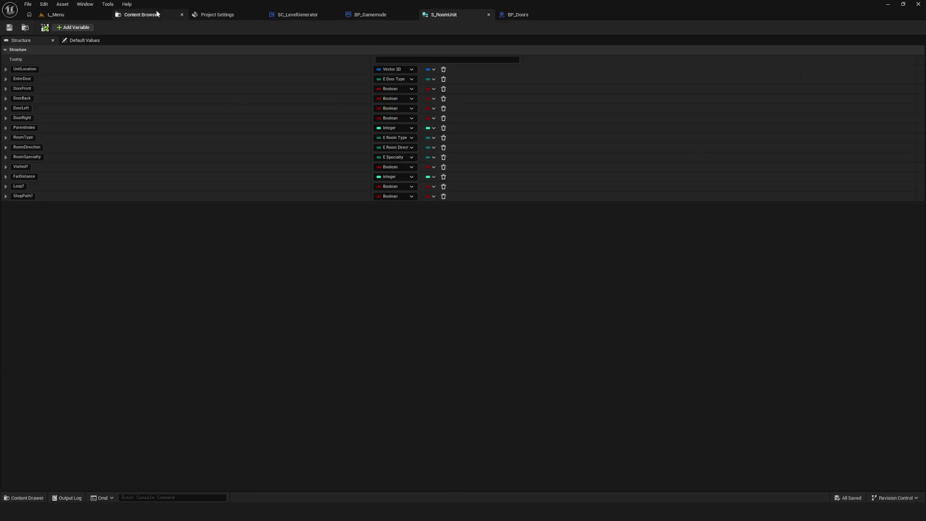
{"action": "left_click", "coordinate": [140, 14]}
{"action": "double_click", "coordinate": [264, 83]}
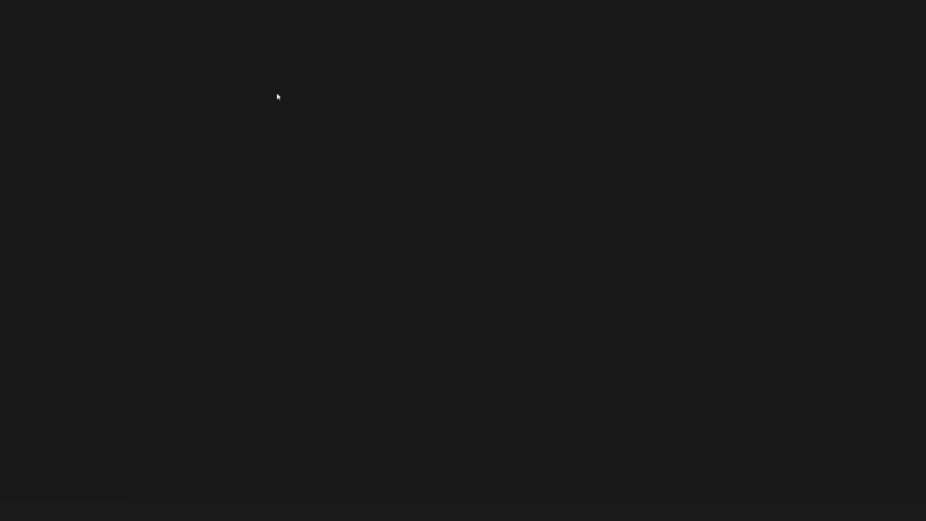
Add a Locked enumerator after Special in E_Specialty, save and close the enum.
{"action": "left_click", "coordinate": [82, 27]}
{"action": "left_click", "coordinate": [176, 128]}
{"action": "type", "text": "S"}
{"action": "key", "text": "BackSpace"}
{"action": "type", "text": "Lock"}
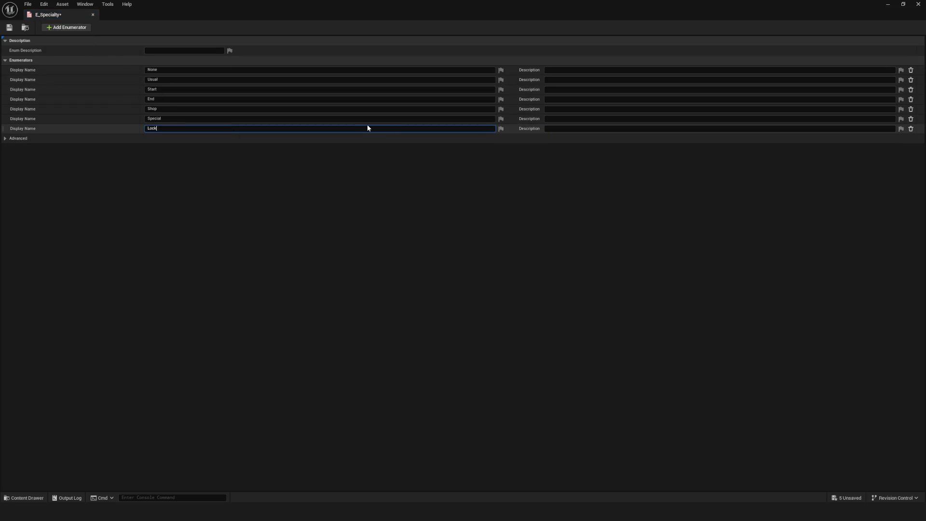
{"action": "type", "text": "ed"}
{"action": "key", "text": "Return"}
{"action": "left_click", "coordinate": [8, 27]}
{"action": "left_click", "coordinate": [92, 15]}
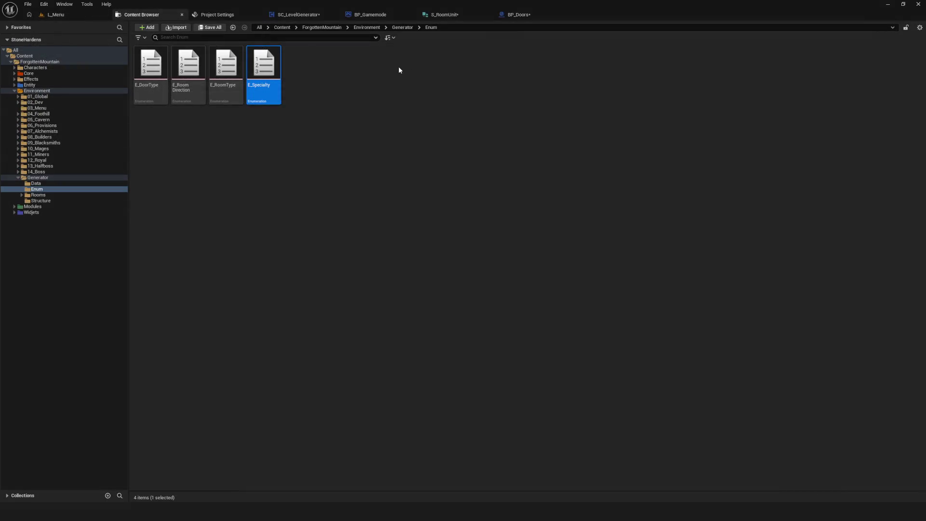
Compile SC_LevelGenerator, then save and close the S_RoomUnit struct.
{"action": "left_click", "coordinate": [435, 127]}
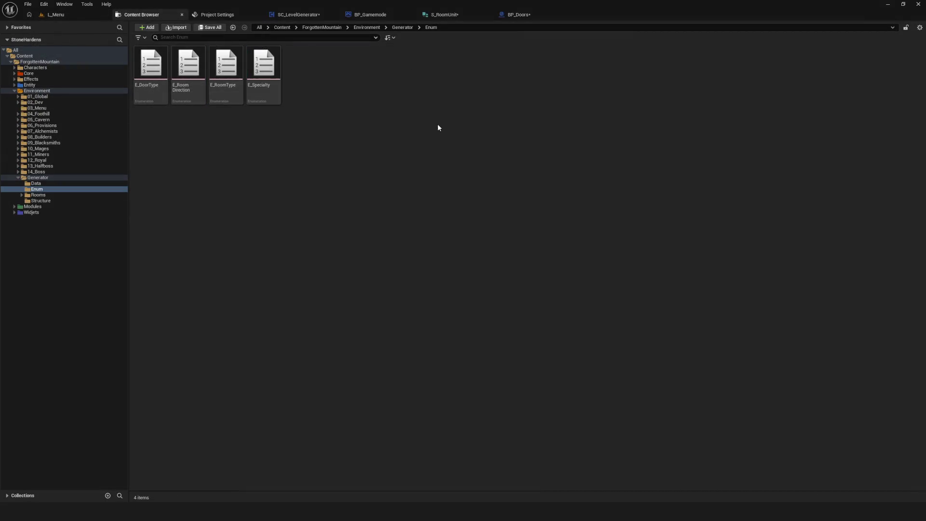
{"action": "left_click", "coordinate": [304, 15]}
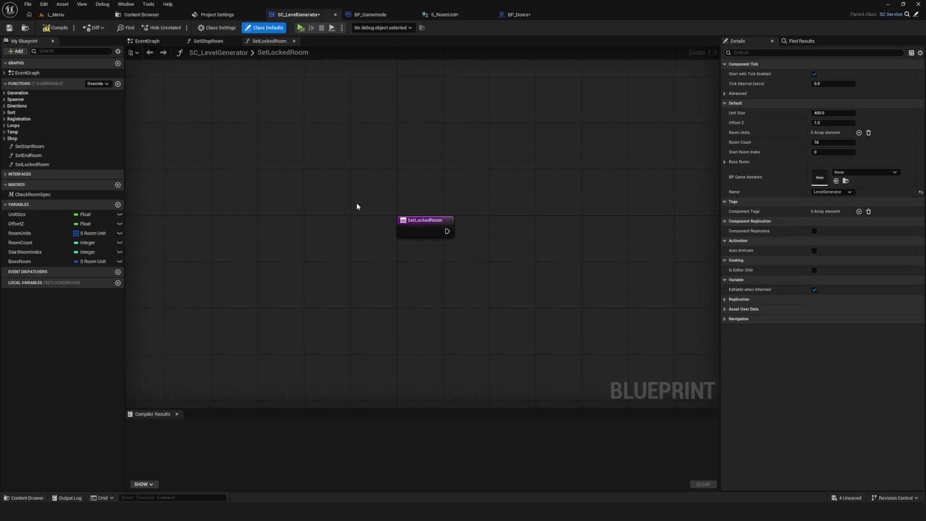
{"action": "left_click", "coordinate": [63, 29]}
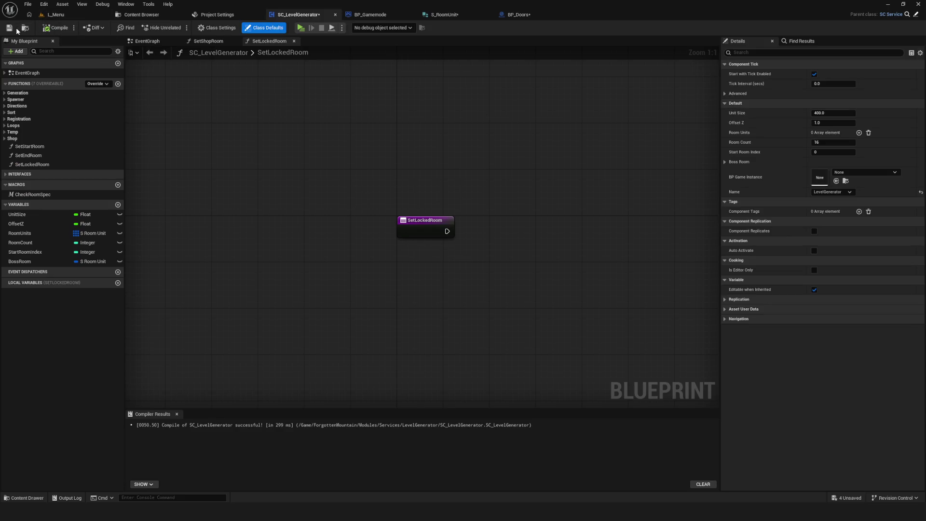
{"action": "left_click", "coordinate": [447, 16]}
{"action": "key", "text": "ctrl+s"}
{"action": "left_click", "coordinate": [489, 15]}
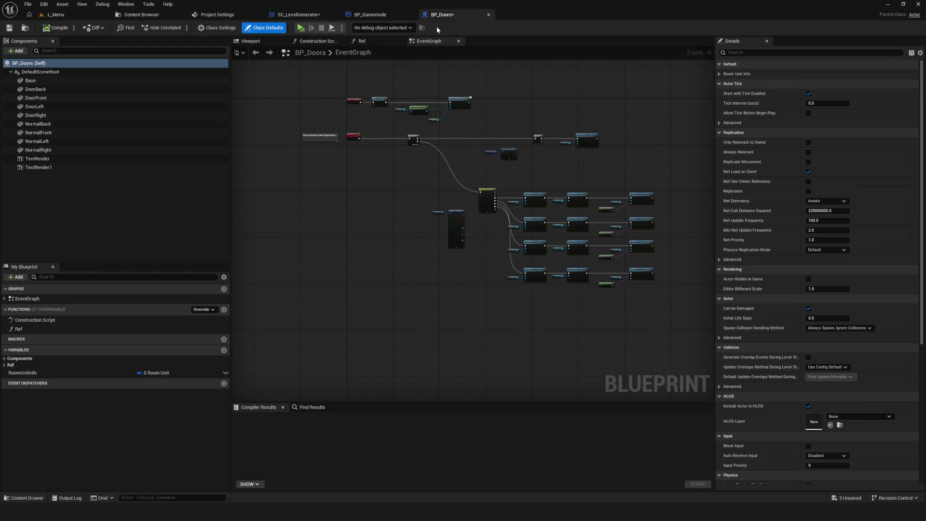
Close BP_Gamemode and save BP_Doors.
{"action": "left_click", "coordinate": [411, 15]}
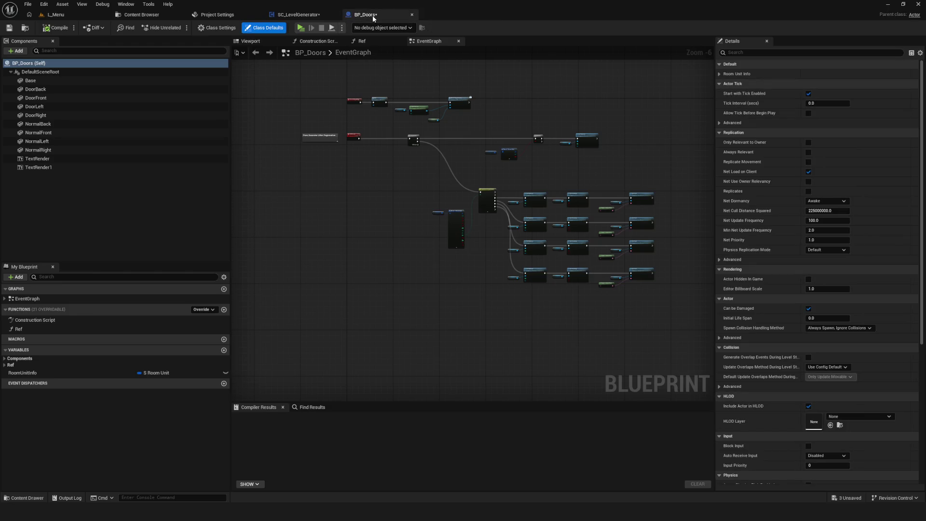
{"action": "left_click", "coordinate": [8, 28]}
{"action": "scroll", "coordinate": [482, 232], "scroll_direction": "up", "scroll_amount": 5}
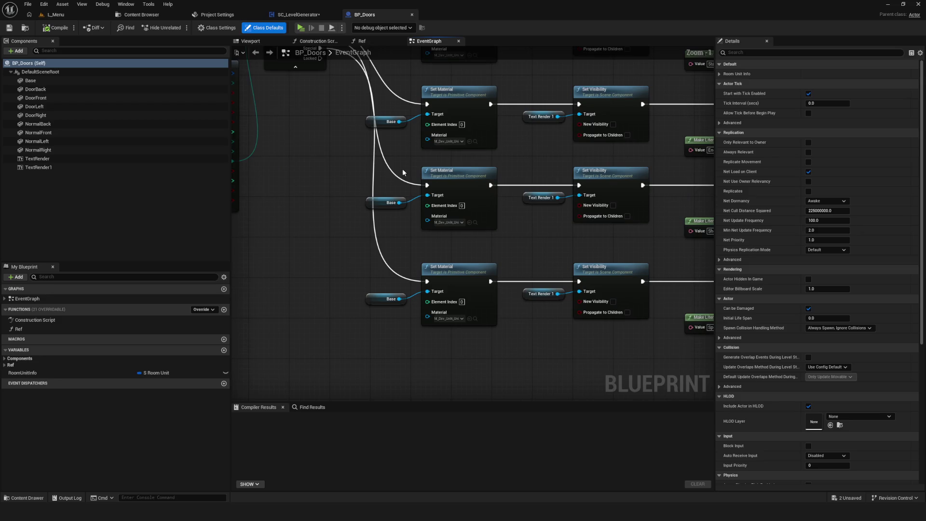
{"action": "scroll", "coordinate": [366, 331], "scroll_direction": "down", "scroll_amount": 2}
Duplicate BP_Doors' bottom Set Material and Set Visibility node row and place it below.
{"action": "left_click_drag", "start_coordinate": [304, 273], "coordinate": [683, 210]}
{"action": "key", "text": "ctrl+c"}
{"action": "key", "text": "ctrl+v"}
{"action": "mouse_move", "coordinate": [355, 297]}
{"action": "left_mouse_down"}
{"action": "mouse_move", "coordinate": [470, 297]}
{"action": "mouse_move", "coordinate": [476, 288]}
{"action": "left_mouse_up"}
{"action": "mouse_move", "coordinate": [311, 97]}
{"action": "left_mouse_down"}
{"action": "mouse_move", "coordinate": [368, 265]}
{"action": "mouse_move", "coordinate": [436, 360]}
{"action": "mouse_move", "coordinate": [462, 235]}
{"action": "mouse_move", "coordinate": [443, 214]}
{"action": "left_mouse_up"}
{"action": "scroll", "coordinate": [419, 338], "scroll_direction": "up", "scroll_amount": 2}
{"action": "scroll", "coordinate": [371, 219], "scroll_direction": "down", "scroll_amount": 9}
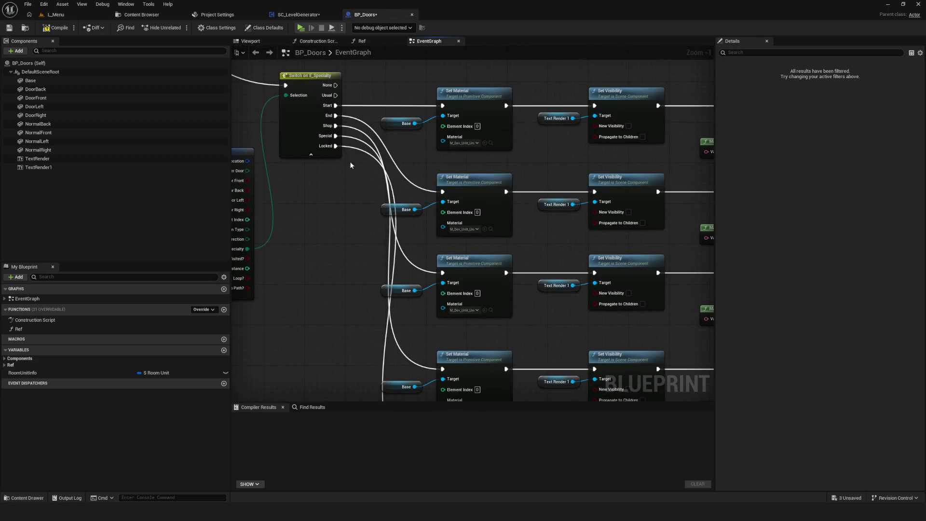
{"action": "scroll", "coordinate": [371, 220], "scroll_direction": "up", "scroll_amount": 6}
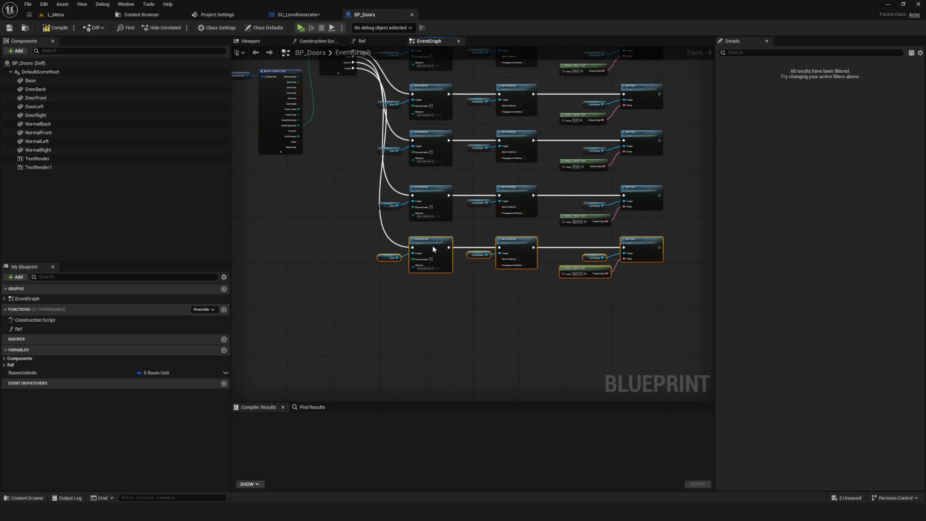
Compile and save BP_Doors with the new duplicated row.
{"action": "left_click", "coordinate": [55, 27]}
{"action": "left_click", "coordinate": [10, 28]}
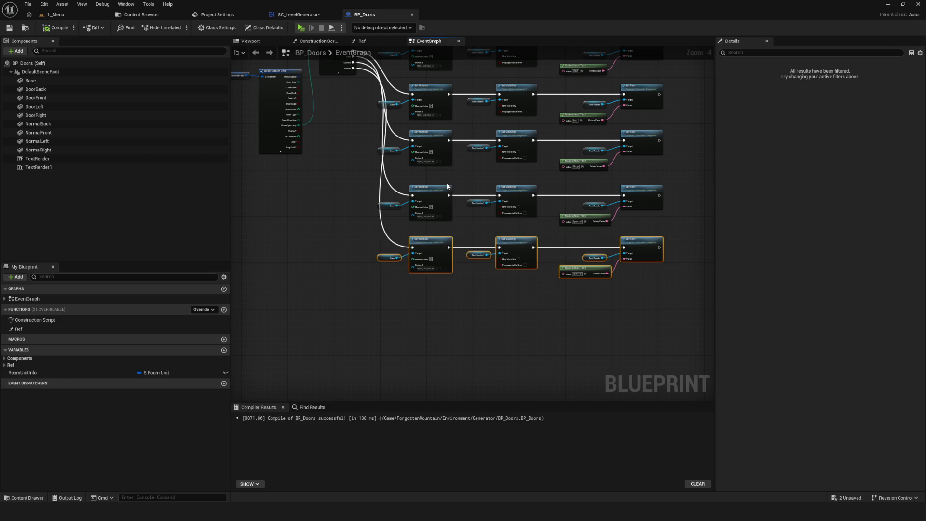
{"action": "scroll", "coordinate": [460, 190], "scroll_direction": "down", "scroll_amount": 3}
{"action": "scroll", "coordinate": [460, 190], "scroll_direction": "up", "scroll_amount": 8}
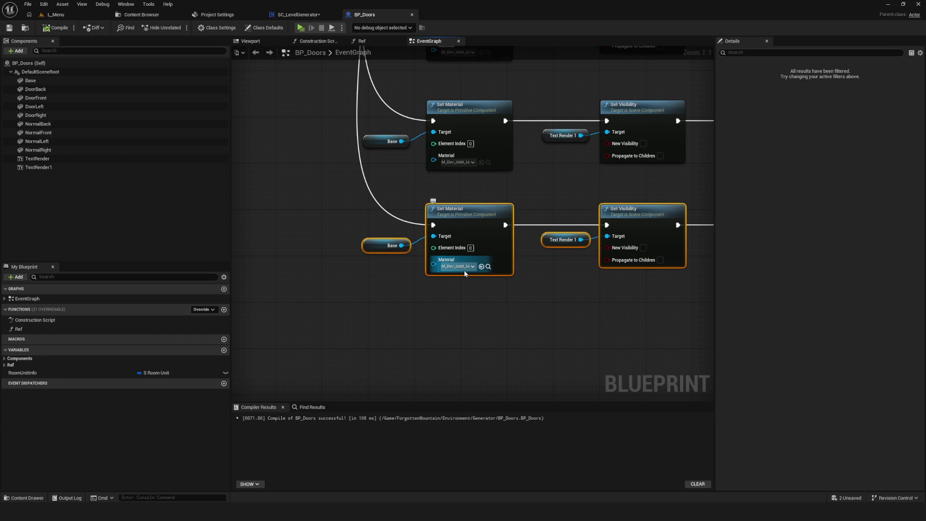
{"action": "left_click", "coordinate": [143, 15]}
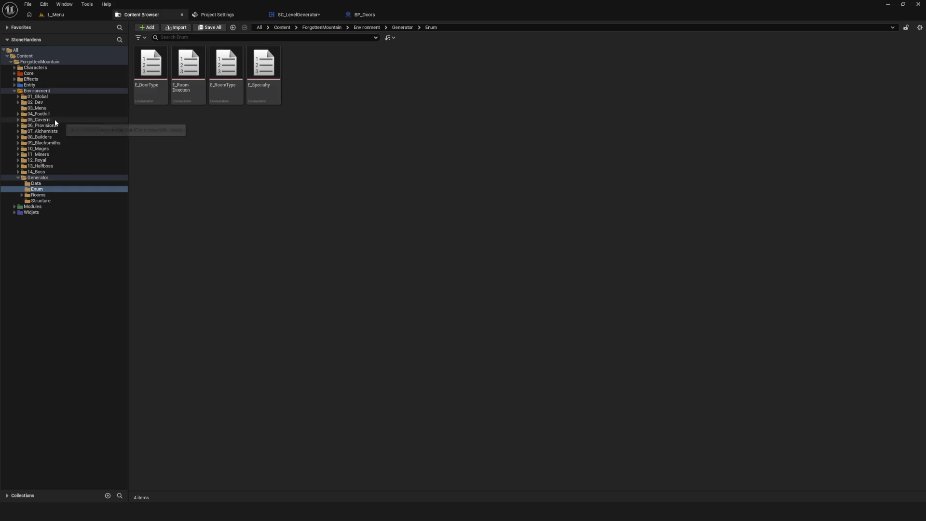
Duplicate the UnitYellow material in 01_Global/Materials/Unlit and rename it M_Dev_Unlit_UnitCyan.
{"action": "left_click", "coordinate": [47, 97]}
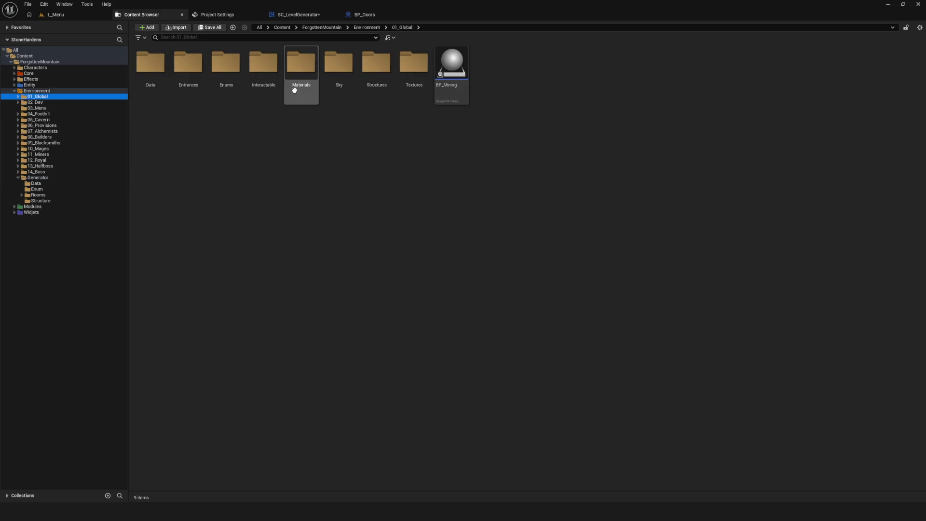
{"action": "double_click", "coordinate": [300, 77]}
{"action": "left_click", "coordinate": [201, 71]}
{"action": "double_click", "coordinate": [201, 72]}
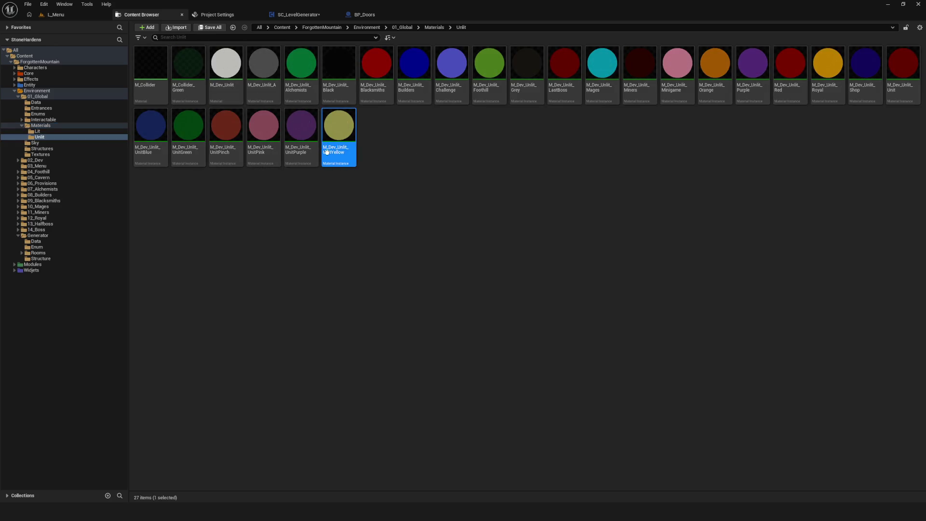
{"action": "key", "text": "ctrl+d"}
{"action": "key", "text": "Return"}
{"action": "key", "text": "F2"}
{"action": "key", "text": "End"}
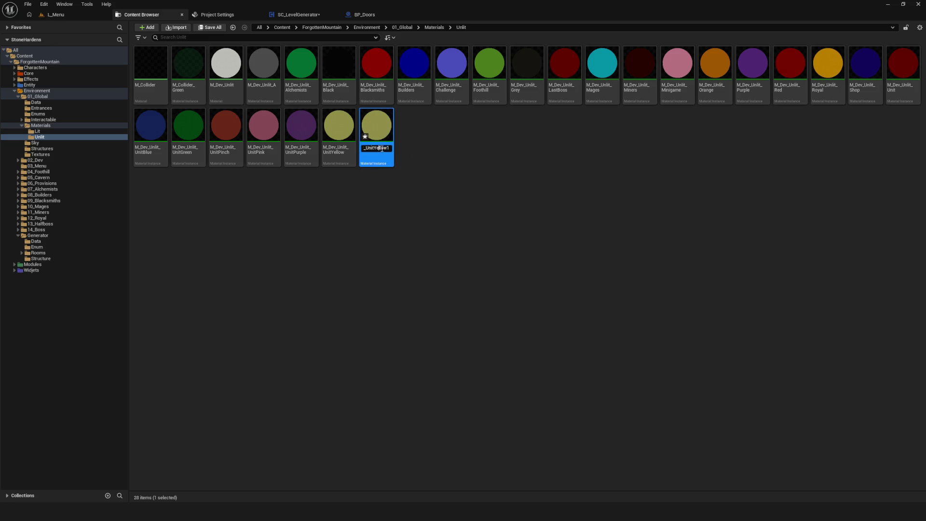
{"action": "key", "text": "BackSpace"}
{"action": "key", "text": "BackSpace"}
{"action": "key", "text": "BackSpace"}
{"action": "key", "text": "BackSpace"}
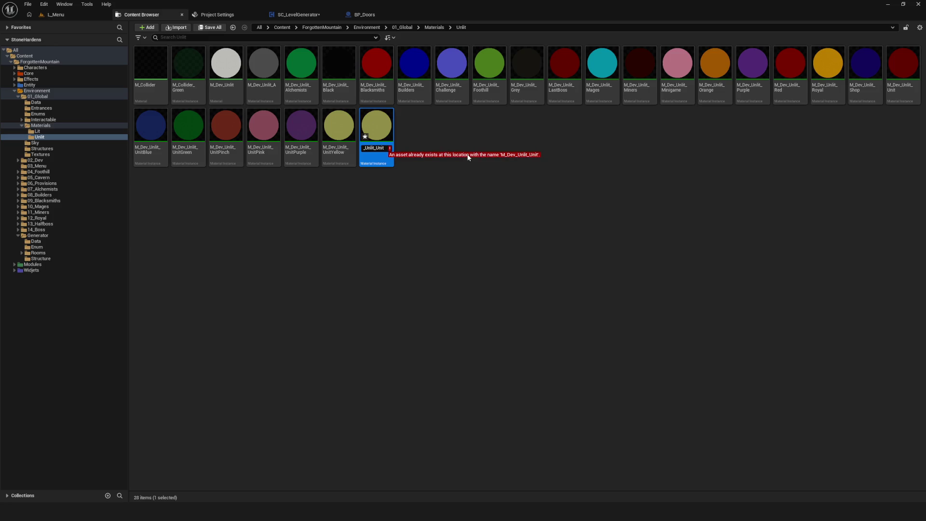
{"action": "type", "text": "C"}
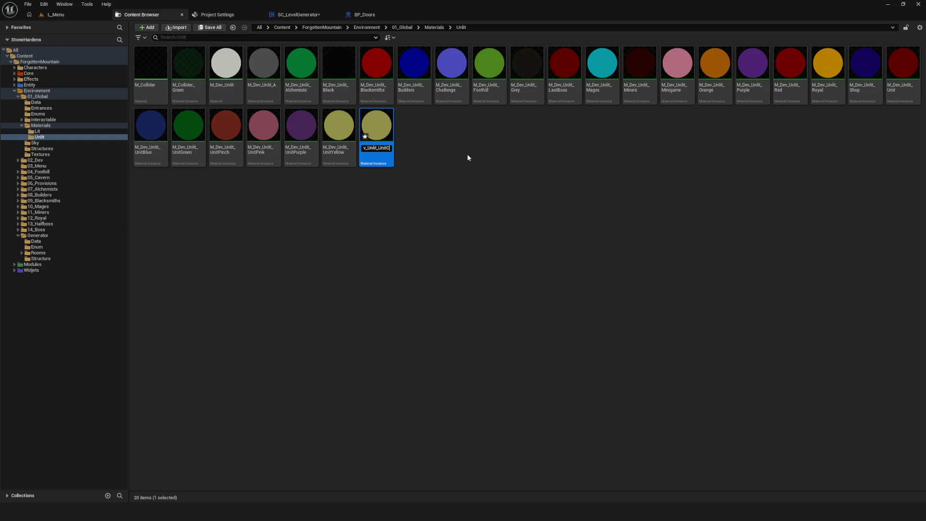
{"action": "type", "text": "yan"}
{"action": "key", "text": "Return"}
Set UnitCyan's ColorMultiplier to cyan, then save and close the material instance.
{"action": "double_click", "coordinate": [201, 130]}
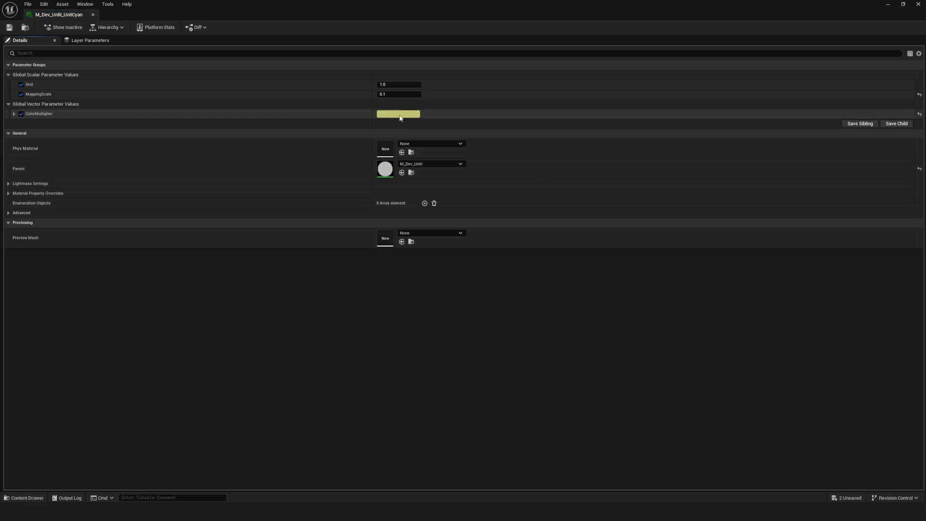
{"action": "left_click", "coordinate": [400, 115]}
{"action": "left_click_drag", "start_coordinate": [424, 169], "coordinate": [413, 182]}
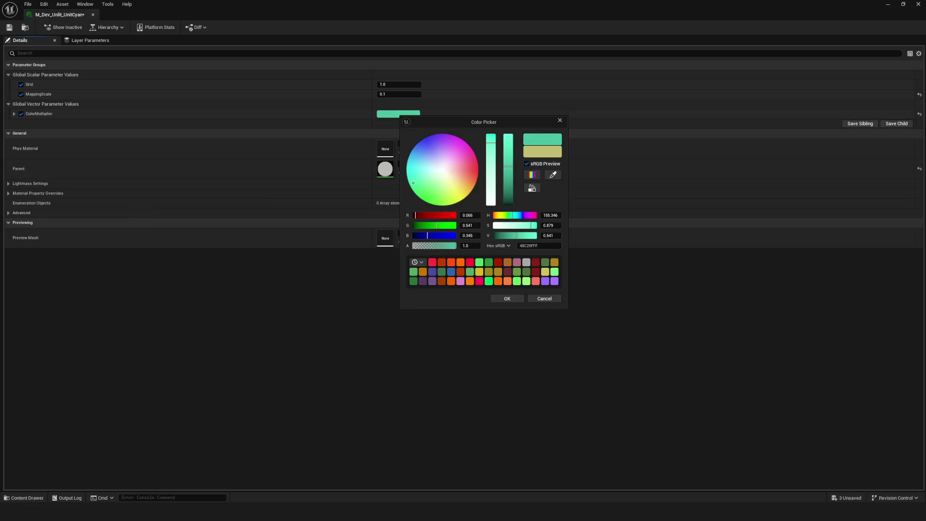
{"action": "left_click", "coordinate": [506, 298]}
{"action": "left_click", "coordinate": [9, 27]}
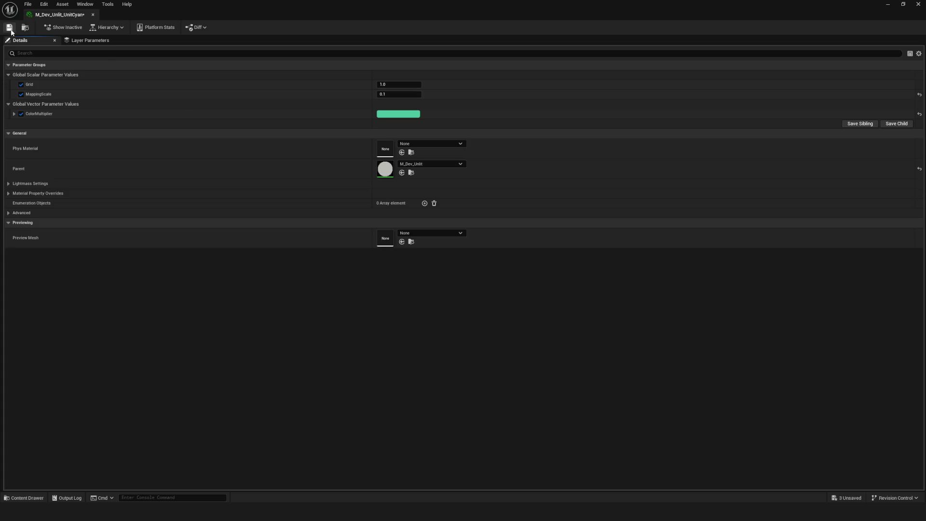
{"action": "left_click", "coordinate": [93, 15]}
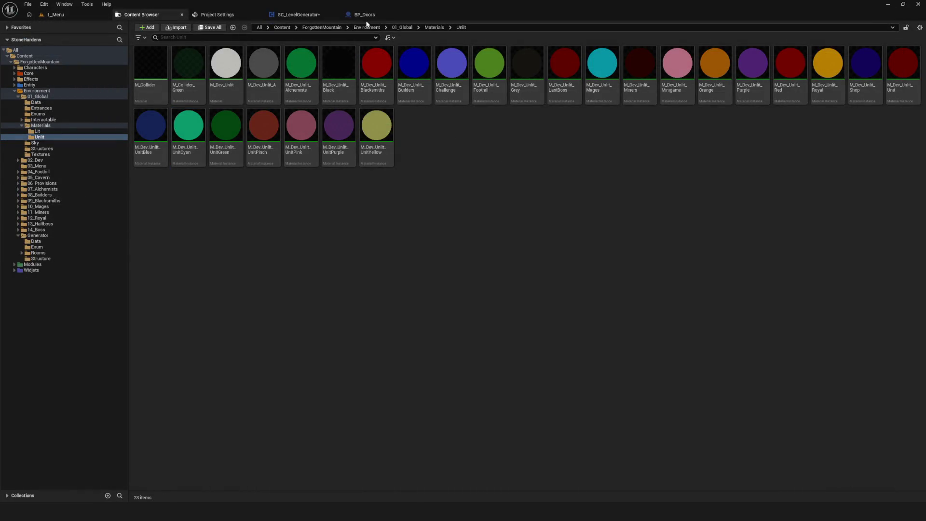
Set the lower Set Material in BP_Doors to the green unlit material and save.
{"action": "left_click", "coordinate": [364, 16]}
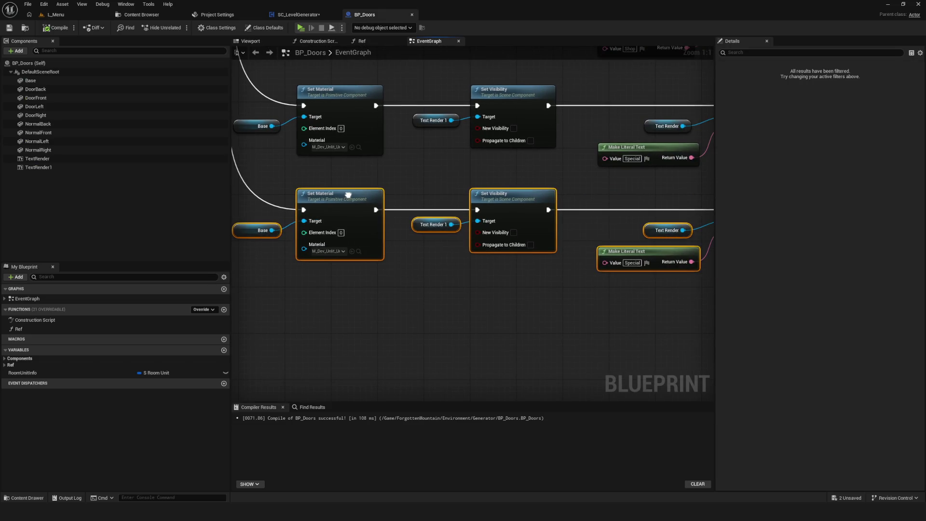
{"action": "left_click", "coordinate": [440, 245]}
{"action": "type", "text": "green"}
{"action": "left_click", "coordinate": [498, 292]}
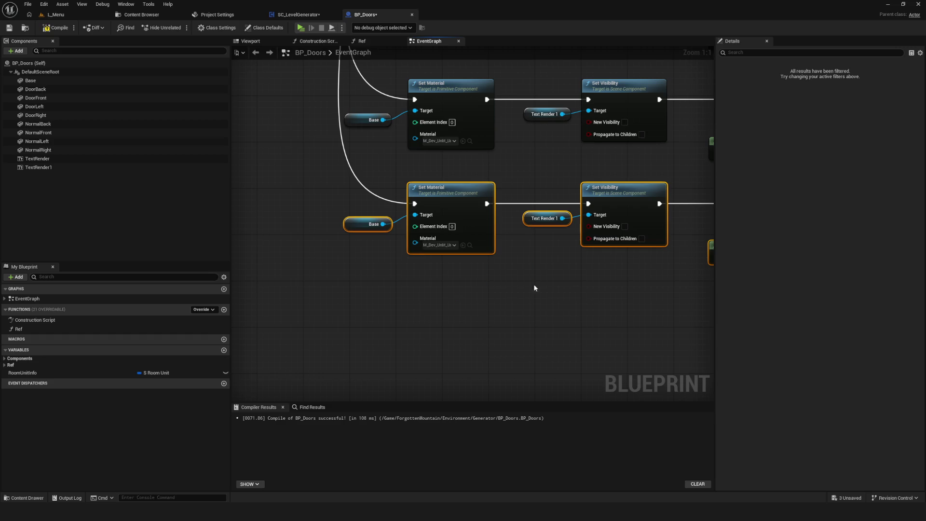
{"action": "key", "text": "ctrl+s"}
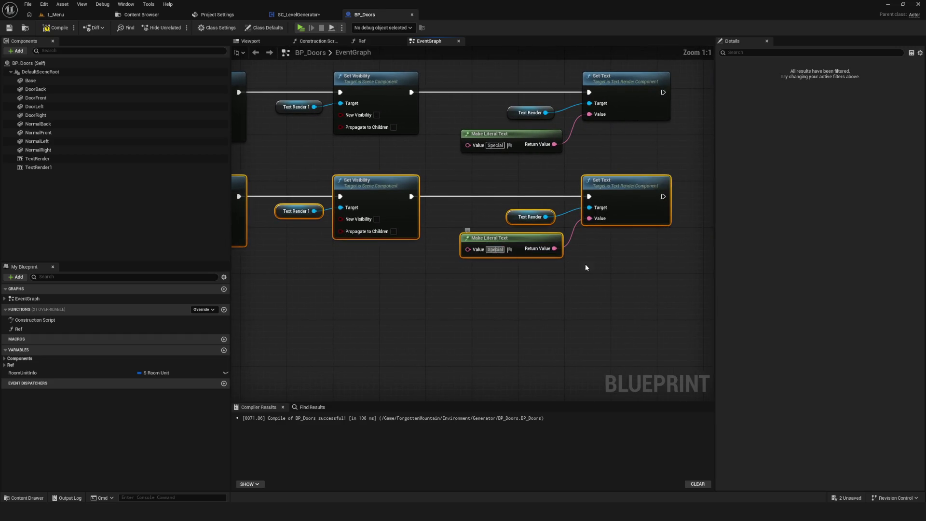
Change the lower Make Literal Text value to 'Locked'.
{"action": "type", "text": "Locked"}
{"action": "key", "text": "Return"}
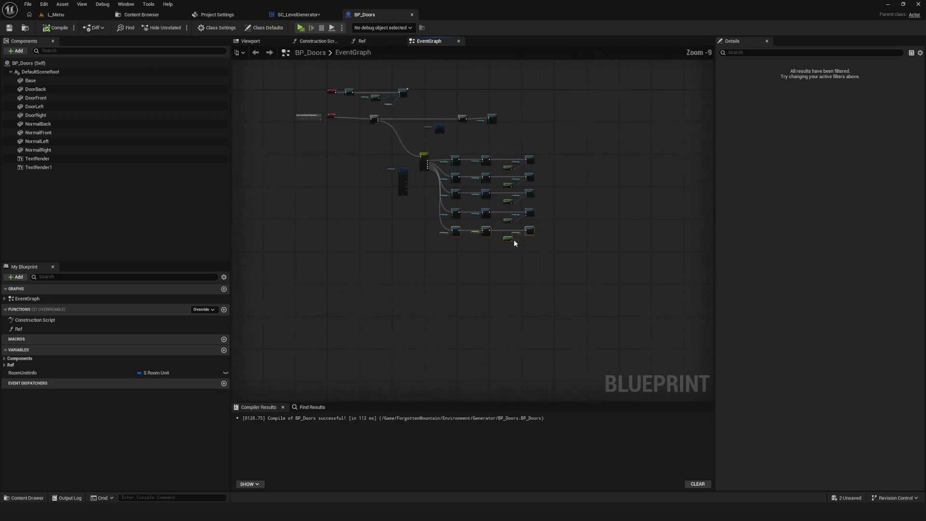
{"action": "scroll", "coordinate": [513, 239], "scroll_direction": "up", "scroll_amount": 7}
{"action": "left_click", "coordinate": [299, 15]}
Compile and save SC_LevelGenerator, then reposition the SetLockedRoom entry node in its empty graph.
{"action": "left_click", "coordinate": [9, 27]}
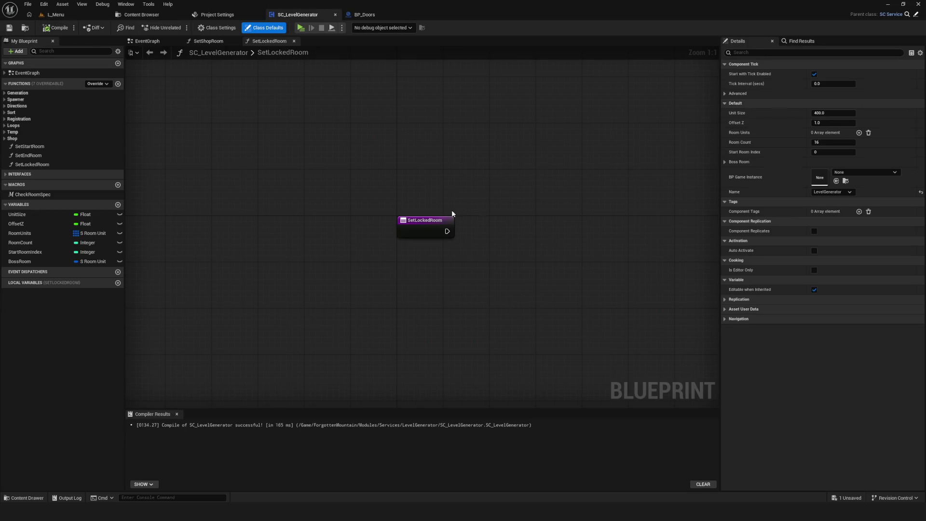
{"action": "left_click_drag", "start_coordinate": [409, 244], "coordinate": [407, 215]}
{"action": "key", "text": "ctrl+s"}
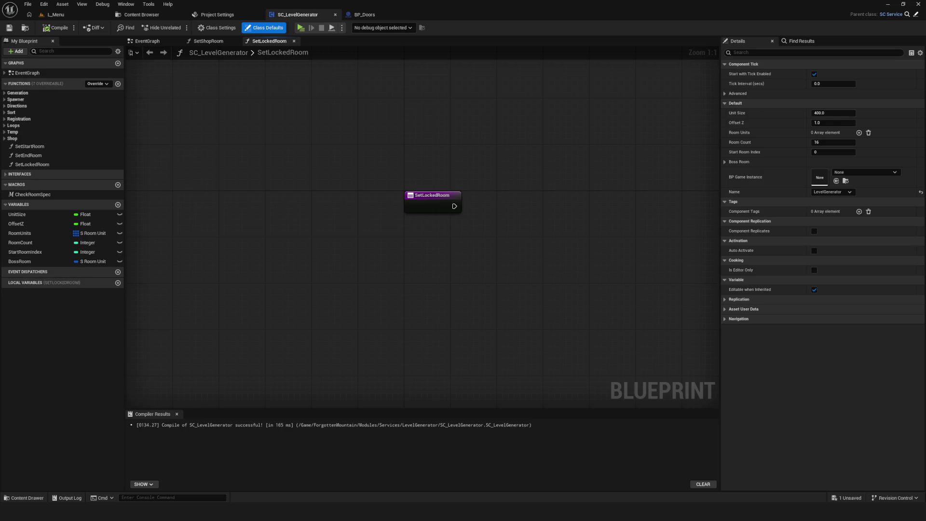
{"action": "mouse_move", "coordinate": [398, 240]}
{"action": "left_mouse_down"}
{"action": "mouse_move", "coordinate": [314, 250]}
{"action": "mouse_move", "coordinate": [320, 228]}
{"action": "mouse_move", "coordinate": [403, 203]}
{"action": "left_mouse_up"}
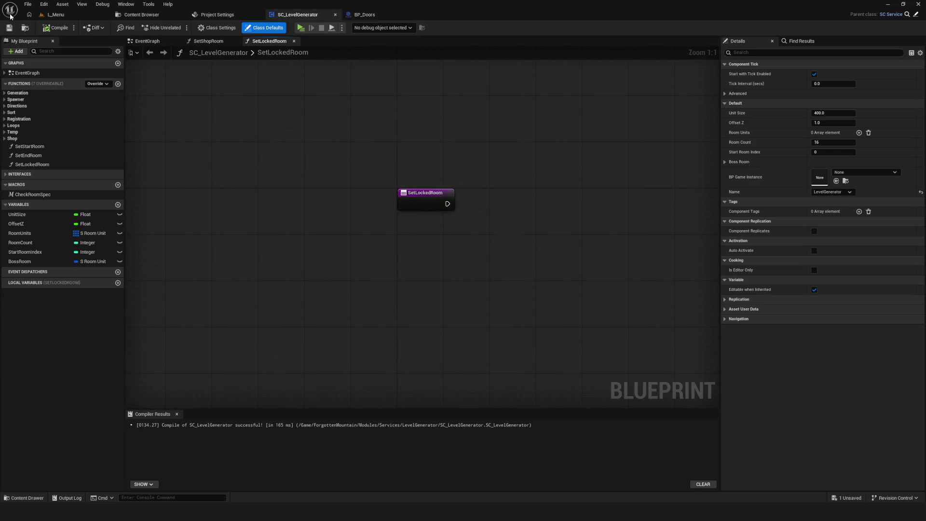
{"action": "mouse_move", "coordinate": [440, 158]}
{"action": "left_mouse_down"}
{"action": "mouse_move", "coordinate": [381, 179]}
{"action": "mouse_move", "coordinate": [432, 204]}
{"action": "left_mouse_up"}
{"action": "left_click", "coordinate": [217, 14]}
{"action": "left_click", "coordinate": [297, 15]}
{"action": "left_click", "coordinate": [365, 14]}
{"action": "left_click", "coordinate": [323, 18]}
{"action": "left_click", "coordinate": [365, 14]}
{"action": "left_click", "coordinate": [298, 15]}
{"action": "left_click_drag", "start_coordinate": [368, 144], "coordinate": [414, 197]}
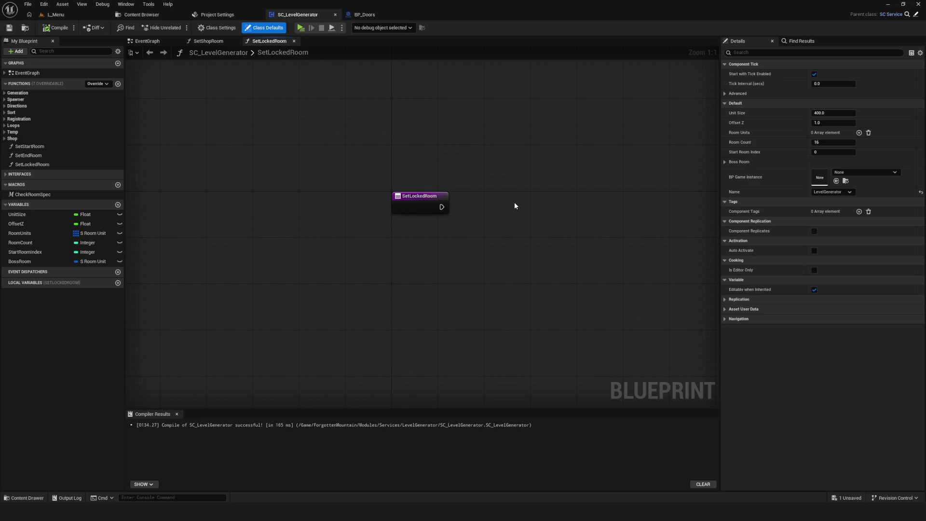
Add a Room Units getter feeding a For Each Loop wired from the SetLockedRoom entry, and save.
{"action": "mouse_move", "coordinate": [19, 233]}
{"action": "left_mouse_down"}
{"action": "mouse_move", "coordinate": [420, 224]}
{"action": "mouse_move", "coordinate": [317, 242]}
{"action": "mouse_move", "coordinate": [372, 230]}
{"action": "left_mouse_up"}
{"action": "type", "text": "for"}
{"action": "left_click", "coordinate": [407, 276]}
{"action": "mouse_move", "coordinate": [291, 193]}
{"action": "left_mouse_down"}
{"action": "mouse_move", "coordinate": [375, 193]}
{"action": "mouse_move", "coordinate": [400, 183]}
{"action": "left_mouse_up"}
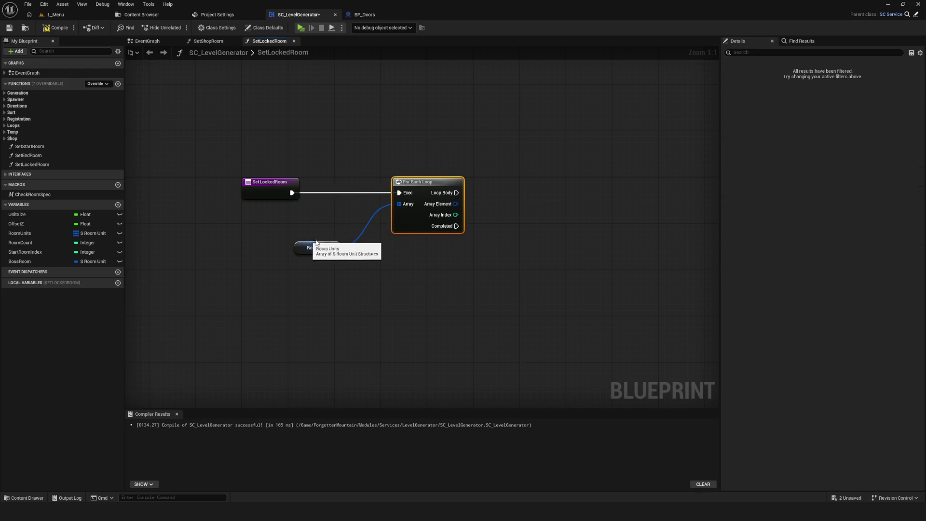
{"action": "mouse_move", "coordinate": [255, 228]}
{"action": "left_mouse_down"}
{"action": "mouse_move", "coordinate": [280, 265]}
{"action": "mouse_move", "coordinate": [320, 229]}
{"action": "left_mouse_up"}
{"action": "key", "text": "ctrl+s"}
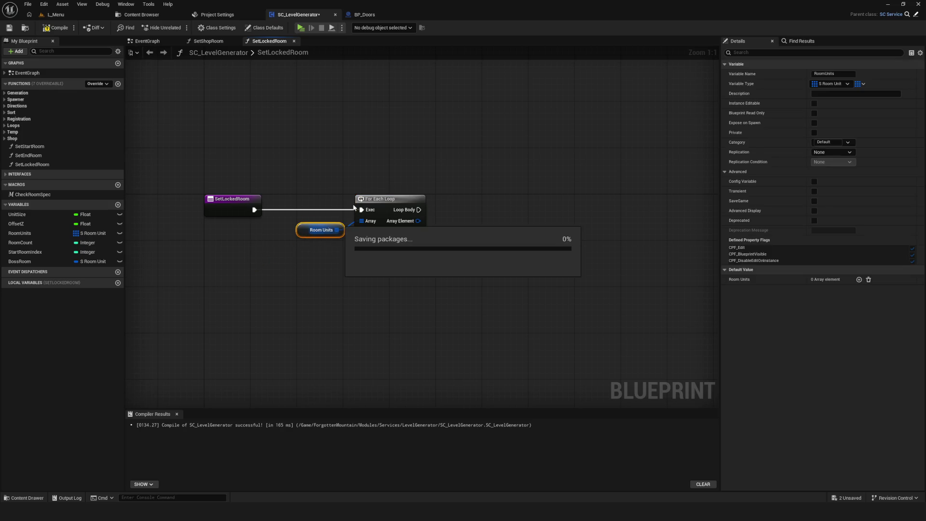
{"action": "scroll", "coordinate": [415, 169], "scroll_direction": "down", "scroll_amount": 1}
{"action": "key", "text": "ctrl+s"}
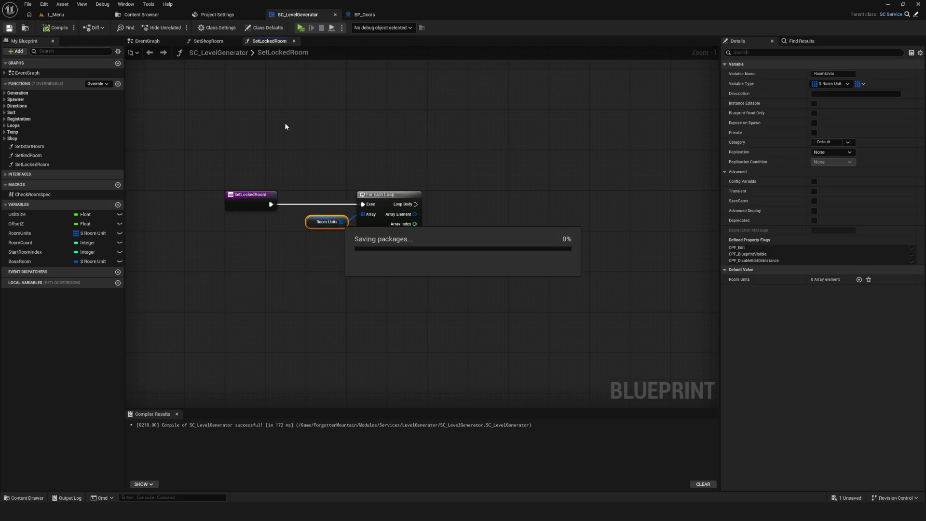
{"action": "scroll", "coordinate": [297, 256], "scroll_direction": "up", "scroll_amount": 1}
Tidy the loop and getter layout, then add Break S Room Unit from Array Element.
{"action": "left_click", "coordinate": [482, 193]}
{"action": "left_click_drag", "start_coordinate": [449, 172], "coordinate": [420, 227]}
{"action": "left_click_drag", "start_coordinate": [492, 222], "coordinate": [474, 223]}
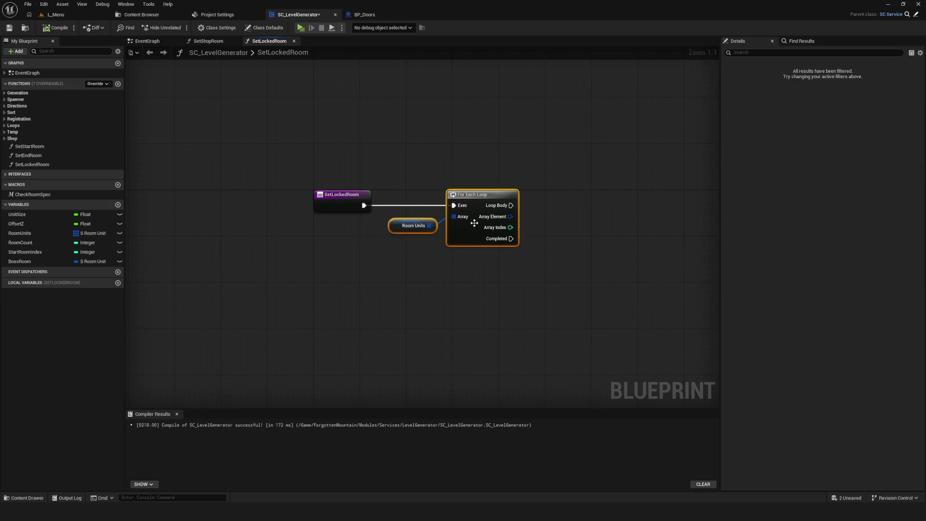
{"action": "left_click_drag", "start_coordinate": [494, 265], "coordinate": [373, 274]}
{"action": "left_click", "coordinate": [289, 234]}
{"action": "mouse_move", "coordinate": [278, 233]}
{"action": "left_mouse_down"}
{"action": "mouse_move", "coordinate": [306, 227]}
{"action": "mouse_move", "coordinate": [279, 227]}
{"action": "left_mouse_up"}
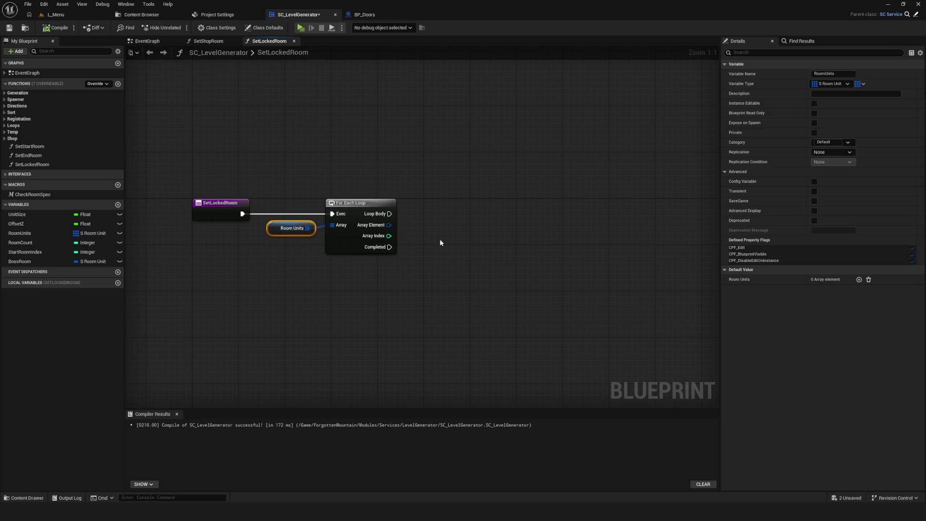
{"action": "key", "text": "ctrl+s"}
{"action": "mouse_move", "coordinate": [384, 242]}
{"action": "left_mouse_down"}
{"action": "mouse_move", "coordinate": [460, 223]}
{"action": "mouse_move", "coordinate": [431, 214]}
{"action": "mouse_move", "coordinate": [439, 211]}
{"action": "mouse_move", "coordinate": [453, 237]}
{"action": "left_mouse_up"}
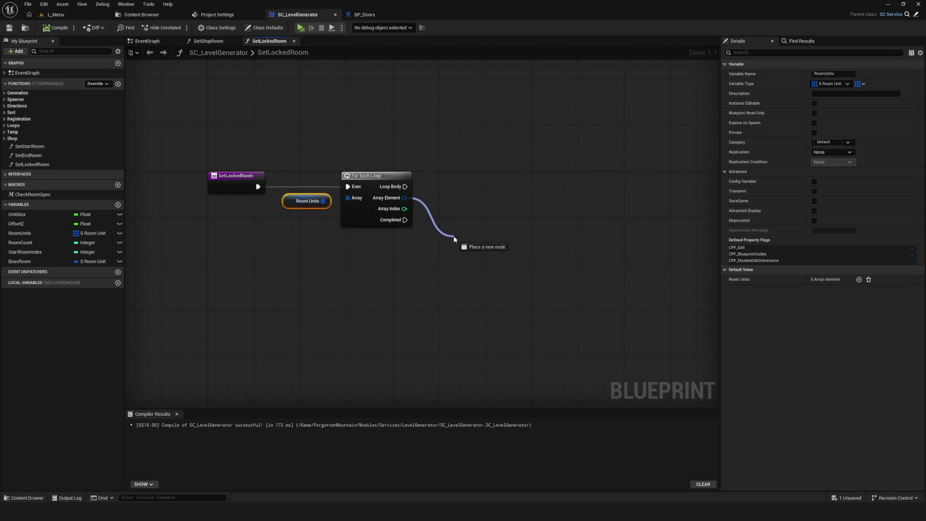
{"action": "left_click_drag", "start_coordinate": [454, 236], "coordinate": [459, 203]}
{"action": "left_click", "coordinate": [504, 331]}
Expand the Break S Room Unit node and compare its Room Type == Deadend.
{"action": "left_click_drag", "start_coordinate": [521, 244], "coordinate": [474, 238]}
{"action": "left_click", "coordinate": [424, 230]}
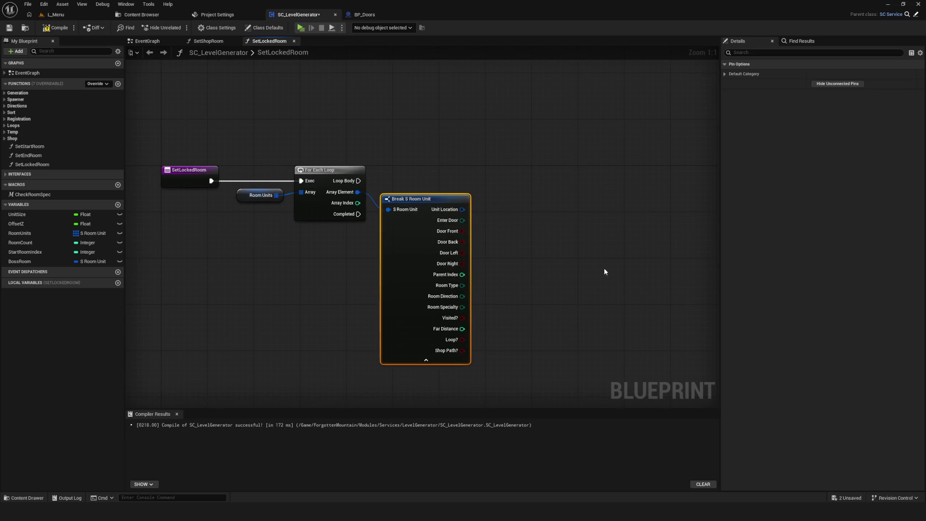
{"action": "left_click_drag", "start_coordinate": [547, 266], "coordinate": [519, 253]}
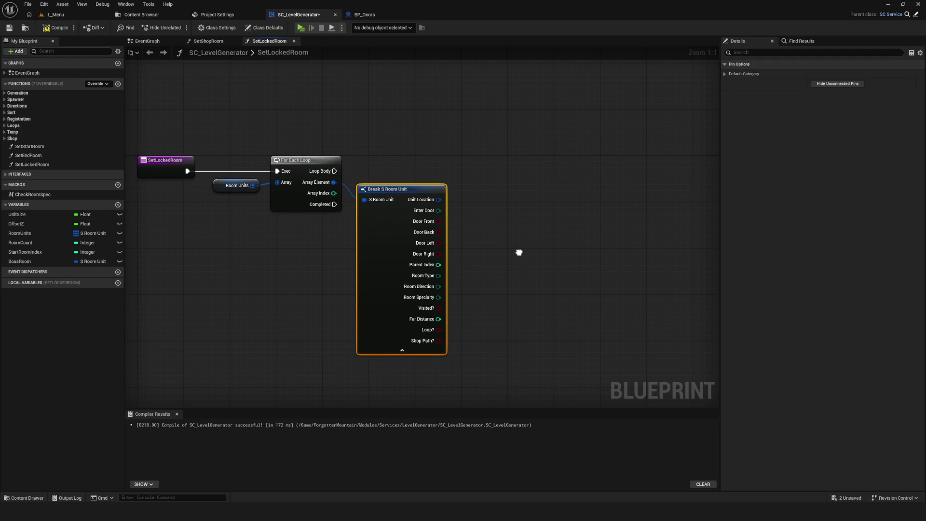
{"action": "mouse_move", "coordinate": [436, 276]}
{"action": "left_mouse_down"}
{"action": "mouse_move", "coordinate": [515, 198]}
{"action": "mouse_move", "coordinate": [540, 234]}
{"action": "mouse_move", "coordinate": [510, 282]}
{"action": "left_mouse_up"}
{"action": "type", "text": "=="}
{"action": "key", "text": "Return"}
{"action": "left_click", "coordinate": [511, 285]}
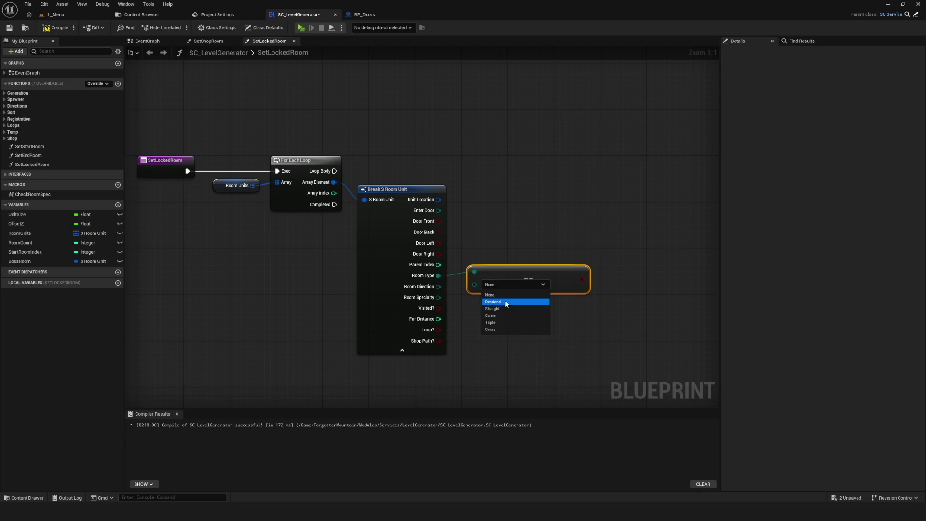
{"action": "left_click", "coordinate": [505, 300]}
Add a Branch on the Loop Body with the Deadend comparison as its Condition.
{"action": "left_click_drag", "start_coordinate": [620, 270], "coordinate": [604, 269]}
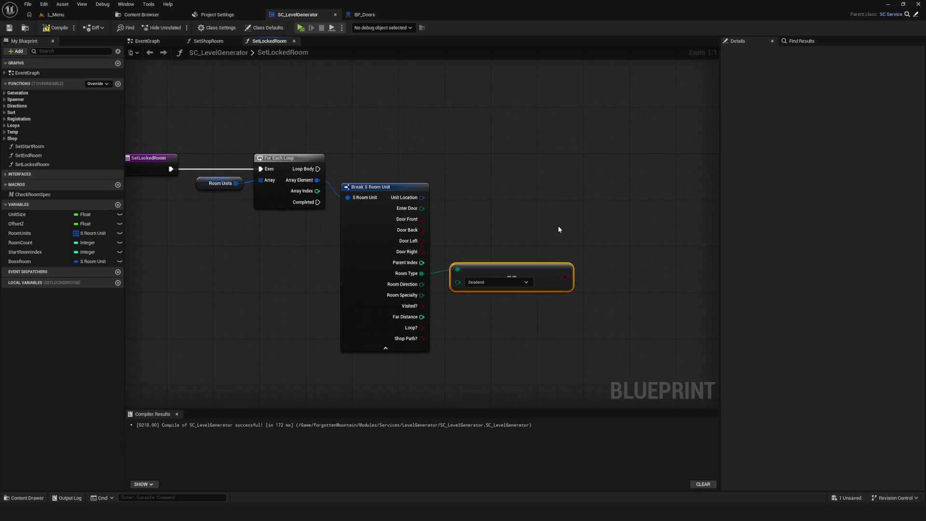
{"action": "left_click", "coordinate": [591, 174]}
{"action": "mouse_move", "coordinate": [317, 169]}
{"action": "left_mouse_down"}
{"action": "mouse_move", "coordinate": [599, 179]}
{"action": "mouse_move", "coordinate": [643, 166]}
{"action": "left_mouse_up"}
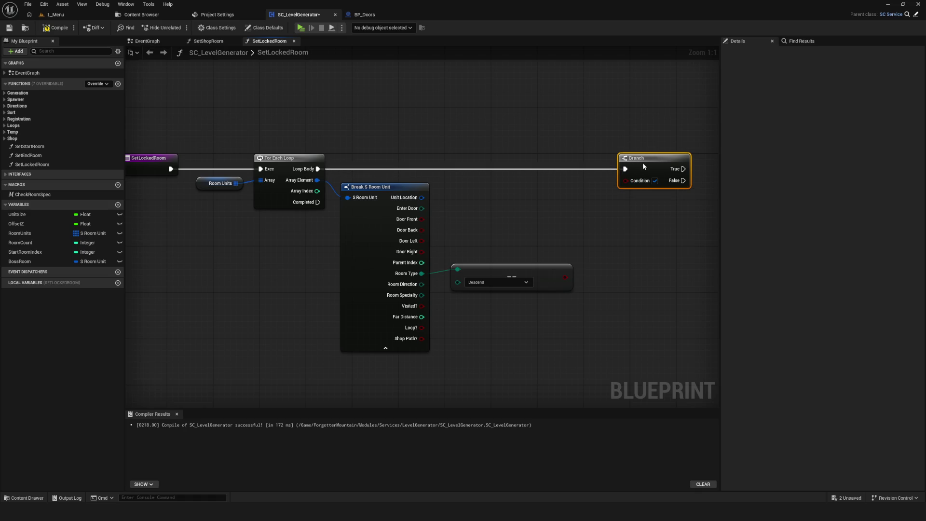
{"action": "mouse_move", "coordinate": [558, 281]}
{"action": "left_mouse_down"}
{"action": "mouse_move", "coordinate": [615, 199]}
{"action": "mouse_move", "coordinate": [558, 288]}
{"action": "mouse_move", "coordinate": [626, 181]}
{"action": "left_mouse_up"}
{"action": "scroll", "coordinate": [525, 273], "scroll_direction": "down", "scroll_amount": 2}
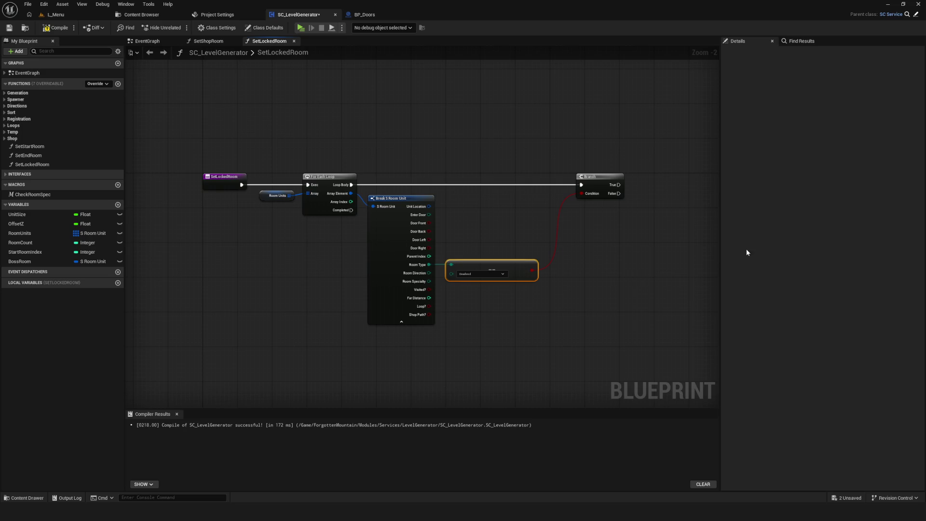
Save the blueprint and rearrange the Break, Deadend comparison and Branch nodes in SetLockedRoom.
{"action": "key", "text": "ctrl+s"}
{"action": "left_click", "coordinate": [401, 321]}
{"action": "scroll", "coordinate": [387, 208], "scroll_direction": "up", "scroll_amount": 2}
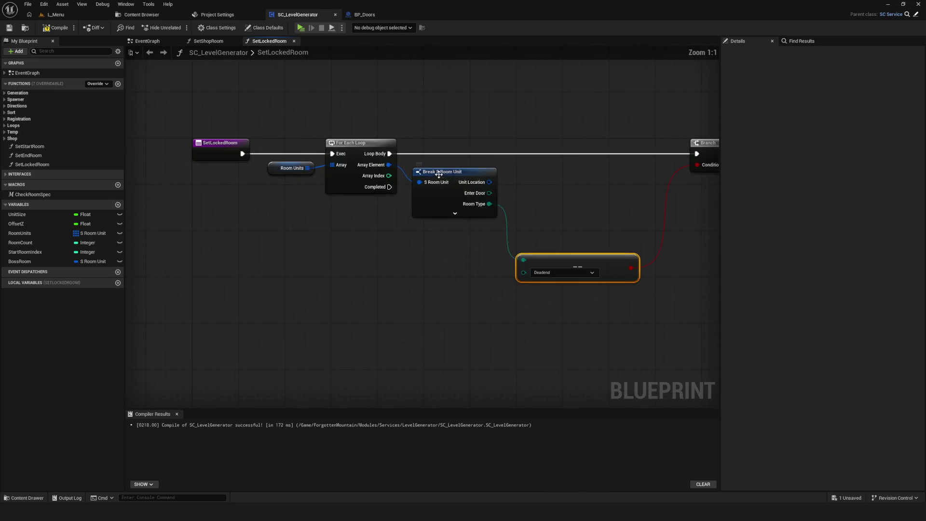
{"action": "mouse_move", "coordinate": [519, 288]}
{"action": "left_mouse_down"}
{"action": "mouse_move", "coordinate": [514, 223]}
{"action": "mouse_move", "coordinate": [514, 237]}
{"action": "left_mouse_up"}
{"action": "left_click", "coordinate": [627, 176]}
{"action": "left_click_drag", "start_coordinate": [627, 177], "coordinate": [594, 178]}
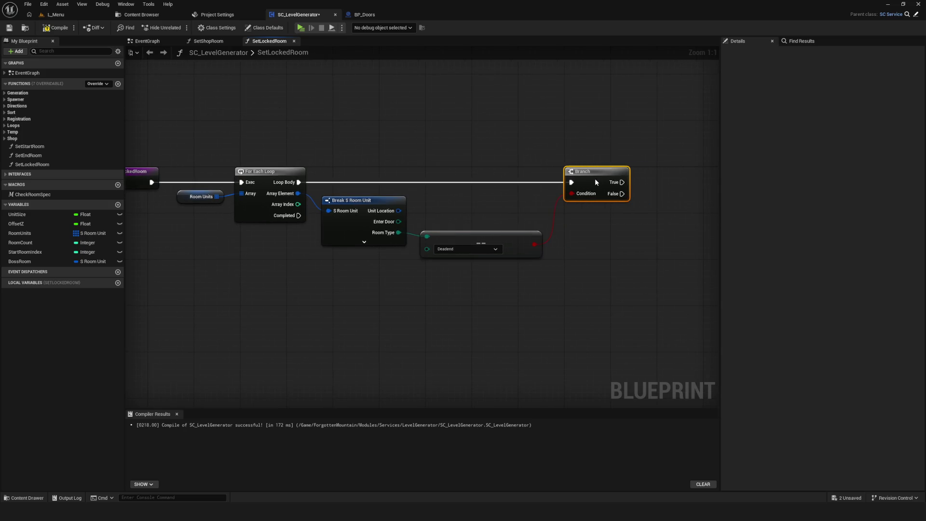
{"action": "left_click", "coordinate": [393, 242]}
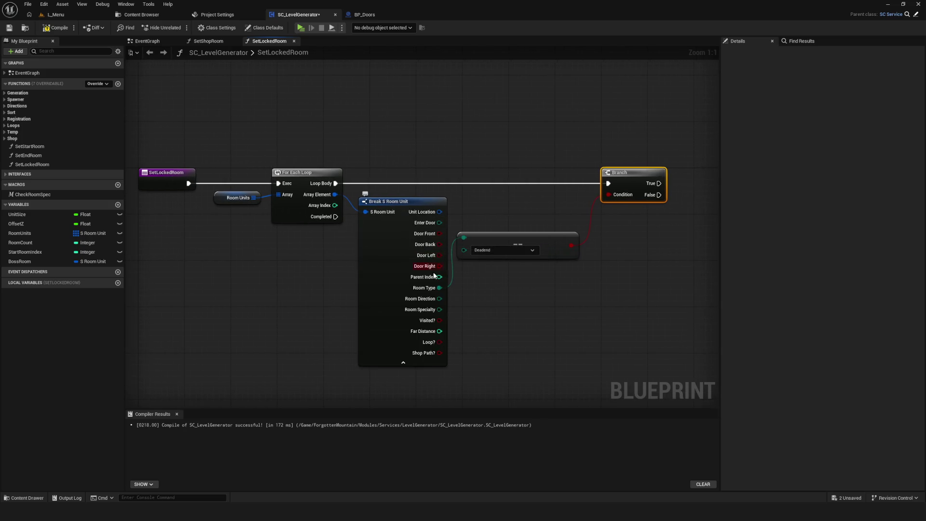
{"action": "left_click", "coordinate": [407, 361]}
{"action": "scroll", "coordinate": [514, 178], "scroll_direction": "down", "scroll_amount": 4}
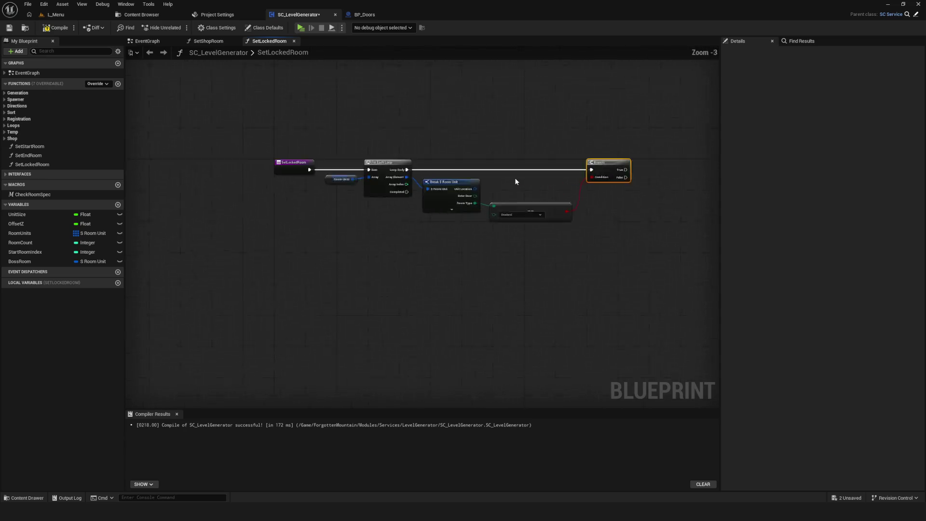
{"action": "scroll", "coordinate": [467, 206], "scroll_direction": "up", "scroll_amount": 4}
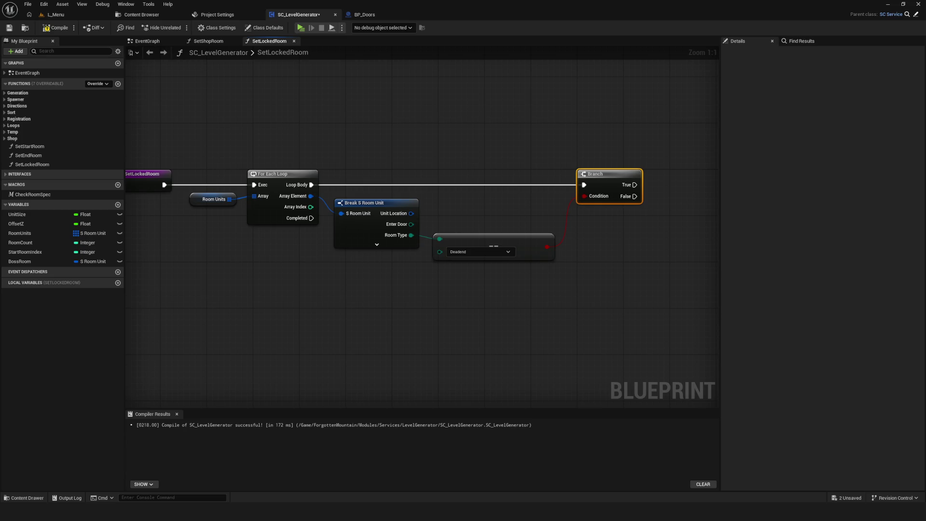
Shift the whole loop logic group right, then save and compile SC_LevelGenerator.
{"action": "left_click", "coordinate": [438, 289]}
{"action": "left_click_drag", "start_coordinate": [438, 289], "coordinate": [463, 289]}
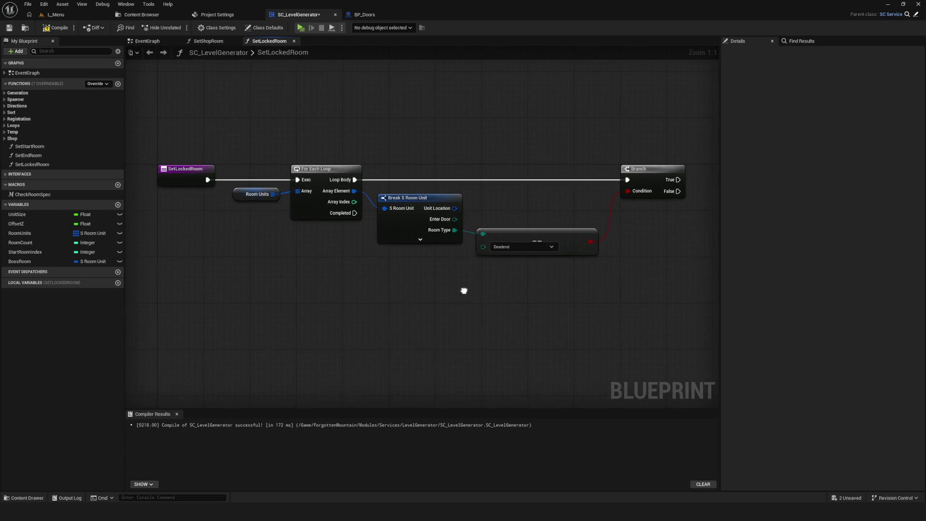
{"action": "left_click_drag", "start_coordinate": [248, 145], "coordinate": [643, 296]}
{"action": "left_click_drag", "start_coordinate": [314, 175], "coordinate": [349, 176]}
{"action": "key", "text": "ctrl+s"}
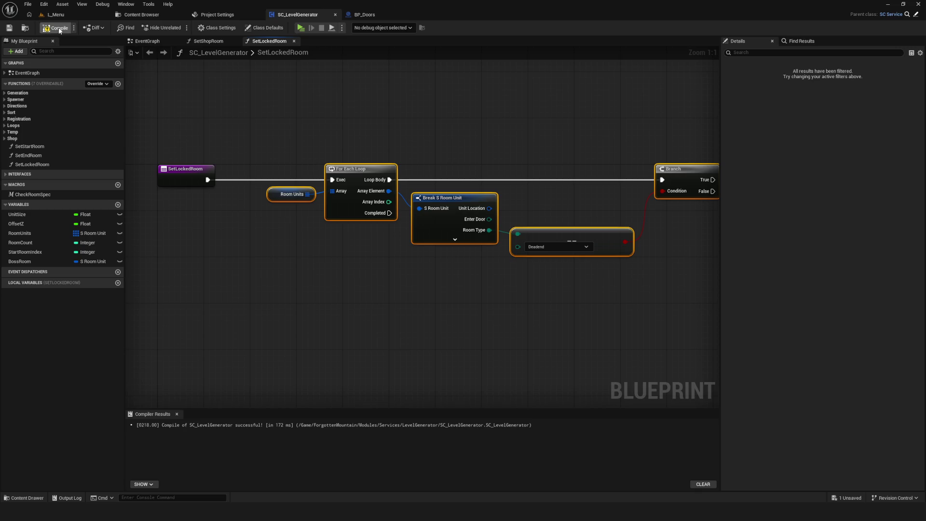
{"action": "left_click", "coordinate": [9, 27]}
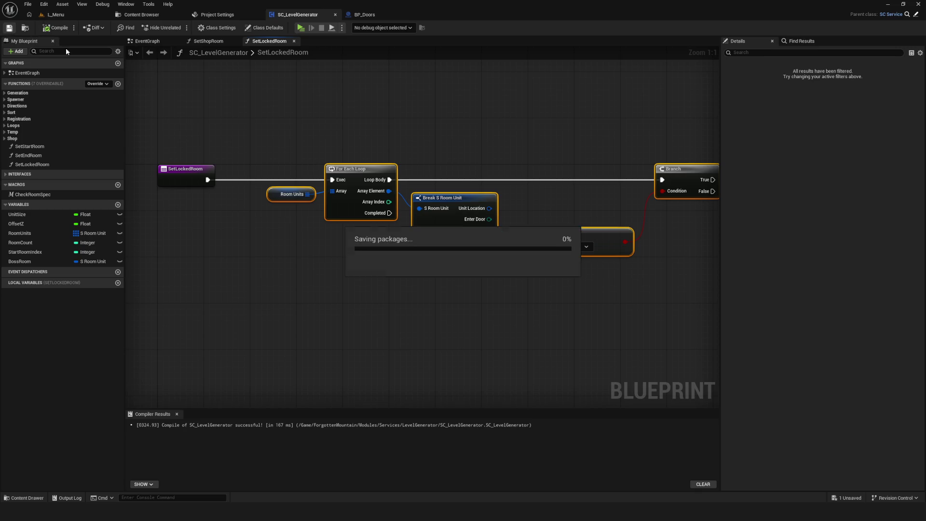
Save again and review the Break S Room Unit, Deadend comparison and SetLockedRoom start nodes.
{"action": "left_click", "coordinate": [514, 169]}
{"action": "mouse_move", "coordinate": [548, 182]}
{"action": "left_mouse_down"}
{"action": "mouse_move", "coordinate": [476, 241]}
{"action": "mouse_move", "coordinate": [499, 233]}
{"action": "left_mouse_up"}
{"action": "key", "text": "ctrl+s"}
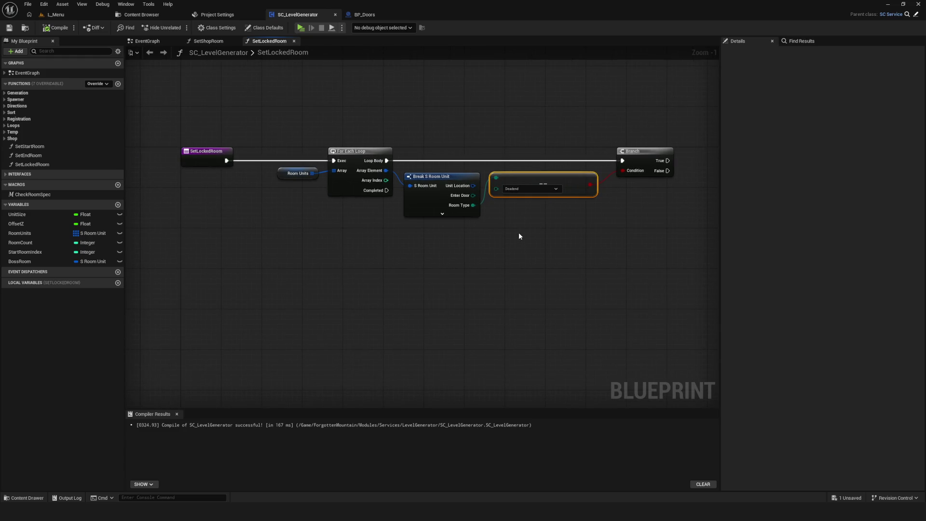
{"action": "scroll", "coordinate": [506, 222], "scroll_direction": "up", "scroll_amount": 1}
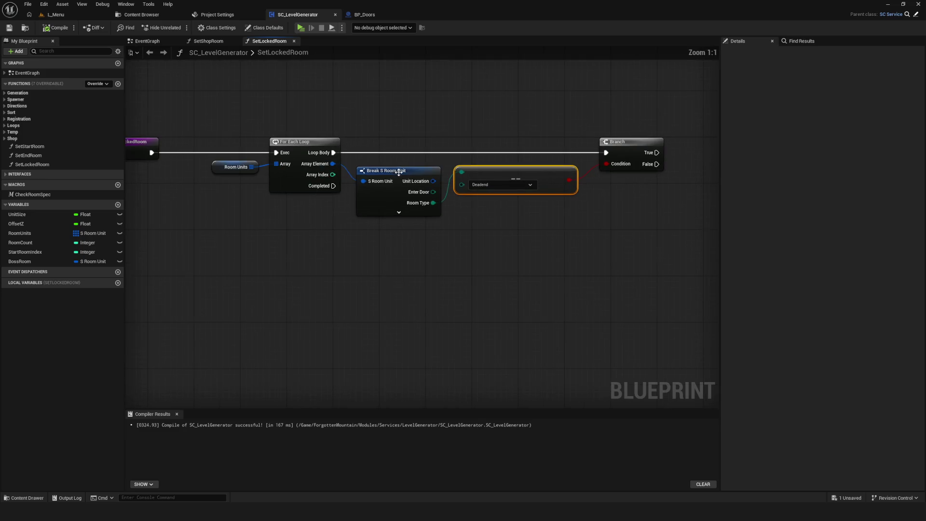
{"action": "left_click_drag", "start_coordinate": [408, 160], "coordinate": [560, 287]}
{"action": "mouse_move", "coordinate": [459, 218]}
{"action": "left_mouse_down"}
{"action": "mouse_move", "coordinate": [440, 210]}
{"action": "mouse_move", "coordinate": [436, 189]}
{"action": "left_mouse_up"}
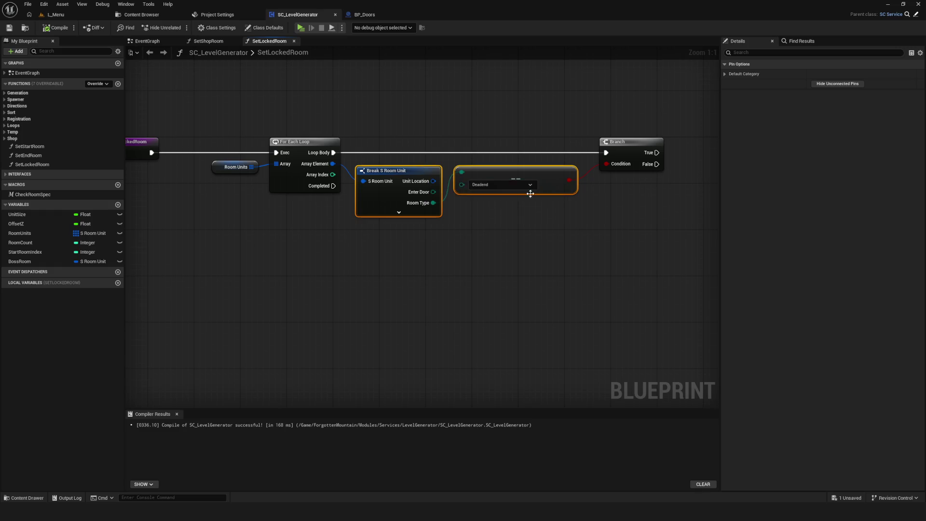
{"action": "left_click_drag", "start_coordinate": [527, 192], "coordinate": [602, 198]}
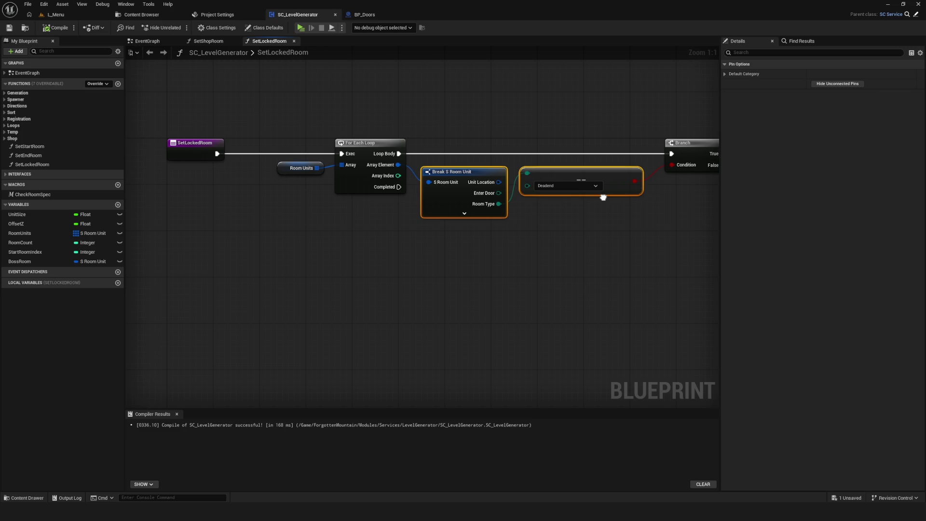
{"action": "left_click_drag", "start_coordinate": [603, 197], "coordinate": [494, 186]}
Add an Integer local variable named locDeadends to SetLockedRoom.
{"action": "left_click", "coordinate": [117, 283]}
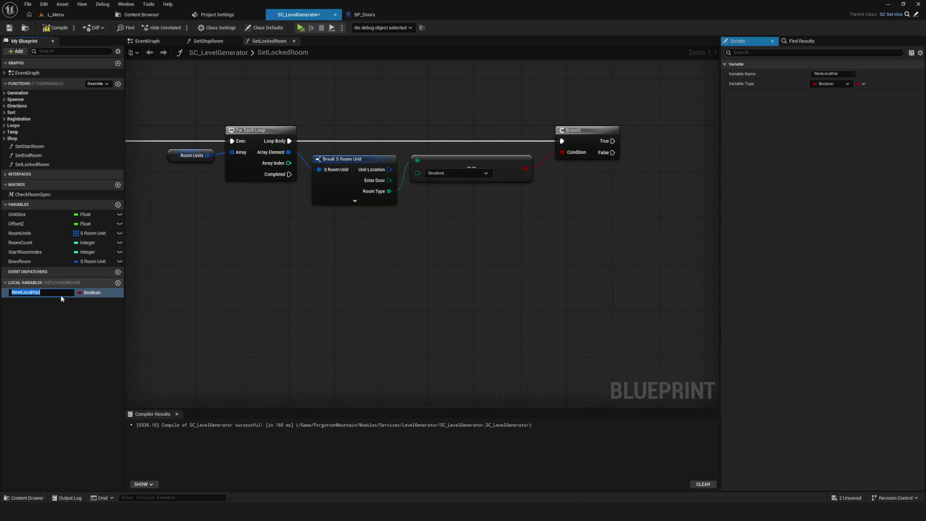
{"action": "left_click", "coordinate": [97, 293]}
{"action": "left_click", "coordinate": [108, 328]}
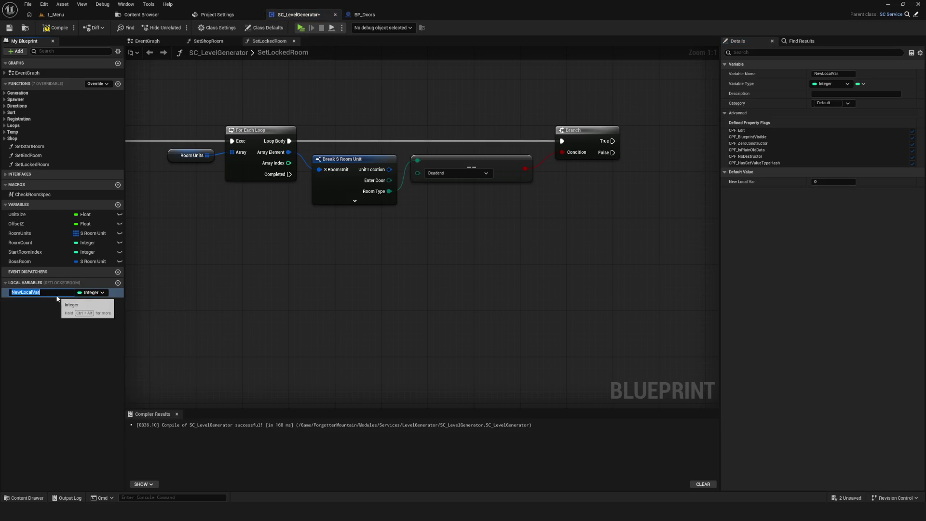
{"action": "type", "text": "locDeade"}
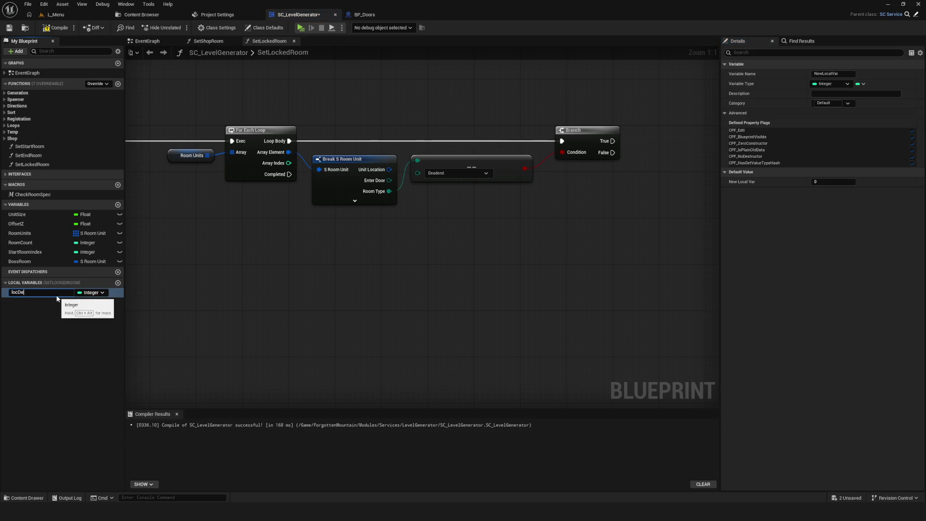
{"action": "type", "text": "nds"}
{"action": "key", "text": "Return"}
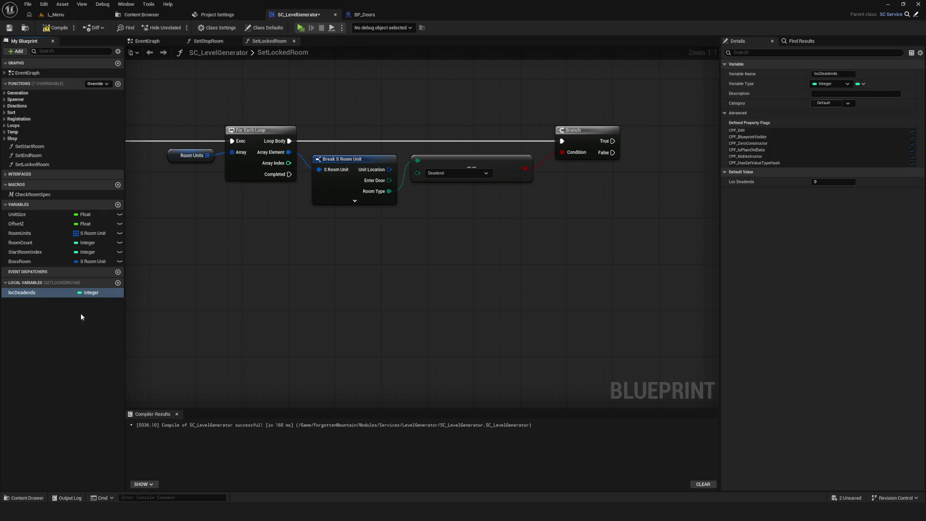
Place a locDeadends getter with an ADD node, driven by the Branch's True output.
{"action": "mouse_move", "coordinate": [58, 296]}
{"action": "left_mouse_down"}
{"action": "mouse_move", "coordinate": [665, 187]}
{"action": "mouse_move", "coordinate": [659, 179]}
{"action": "mouse_move", "coordinate": [705, 140]}
{"action": "left_mouse_up"}
{"action": "type", "text": "add"}
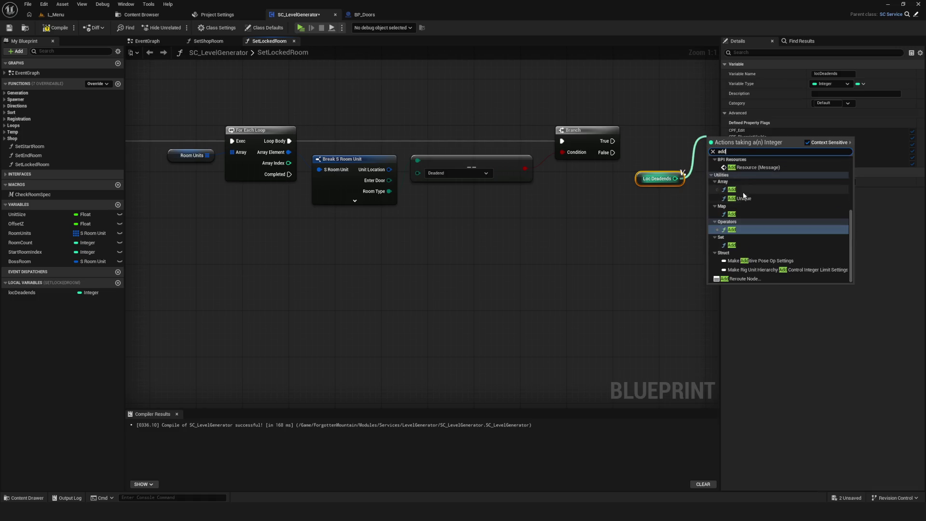
{"action": "left_click", "coordinate": [732, 167]}
{"action": "left_click_drag", "start_coordinate": [521, 125], "coordinate": [622, 126]}
{"action": "left_click_drag", "start_coordinate": [197, 147], "coordinate": [626, 135]}
Make locDeadends an integer array and wire it into the ADD node's target array.
{"action": "left_click", "coordinate": [565, 163]}
{"action": "left_click", "coordinate": [862, 84]}
{"action": "left_click", "coordinate": [846, 103]}
{"action": "left_click", "coordinate": [494, 269]}
{"action": "left_click_drag", "start_coordinate": [584, 163], "coordinate": [622, 136]}
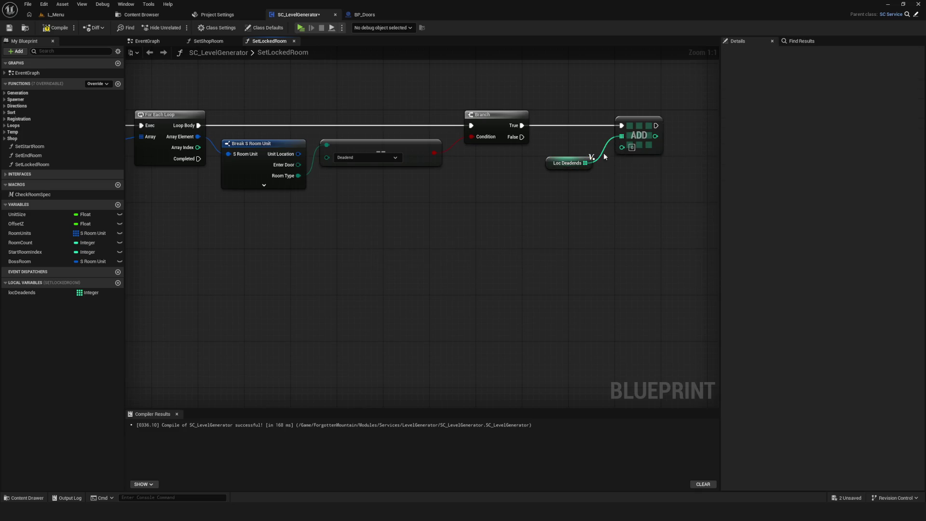
{"action": "mouse_move", "coordinate": [194, 153]}
{"action": "left_mouse_down"}
{"action": "mouse_move", "coordinate": [353, 153]}
{"action": "mouse_move", "coordinate": [185, 153]}
{"action": "mouse_move", "coordinate": [621, 146]}
{"action": "left_mouse_up"}
Save and compile the blueprint, then frame the Deadend, Branch and ADD node chain.
{"action": "key", "text": "ctrl+s"}
{"action": "left_click", "coordinate": [55, 27]}
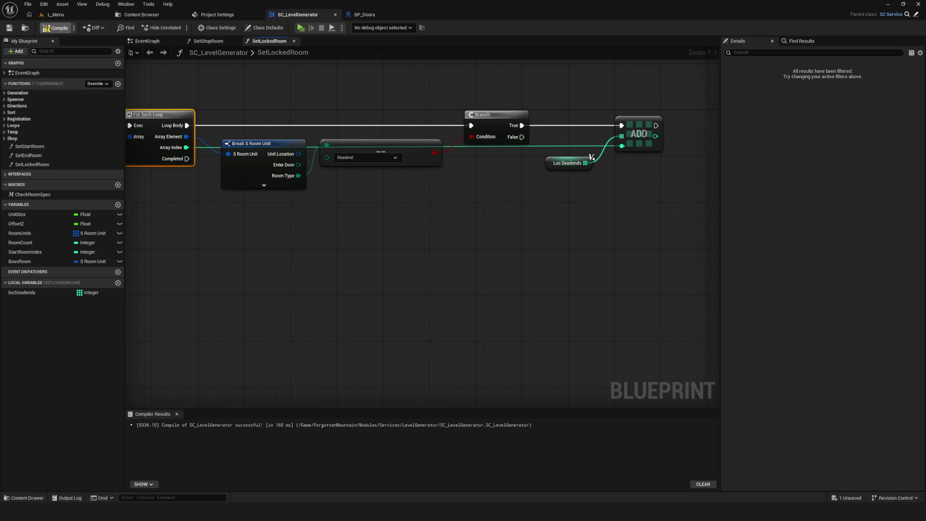
{"action": "scroll", "coordinate": [429, 189], "scroll_direction": "down", "scroll_amount": 6}
{"action": "scroll", "coordinate": [363, 199], "scroll_direction": "up", "scroll_amount": 4}
{"action": "key", "text": "Home"}
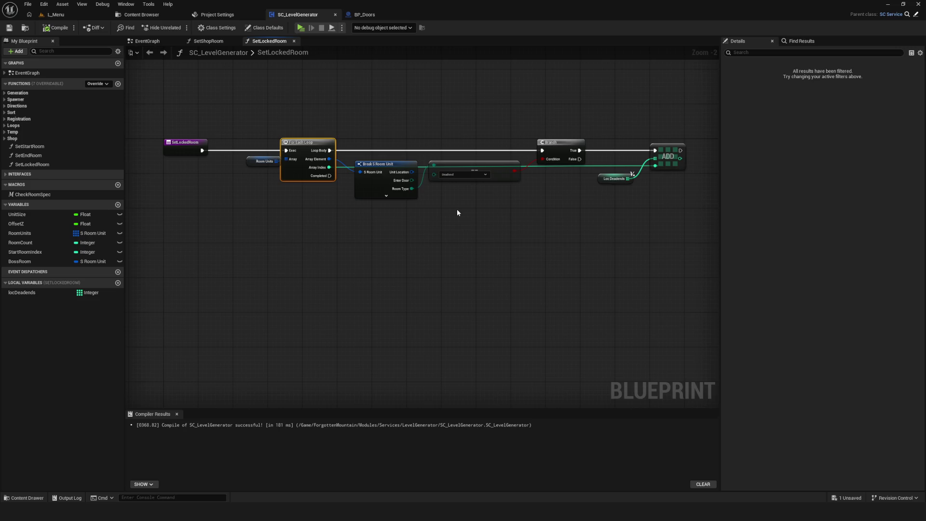
{"action": "mouse_move", "coordinate": [685, 116]}
{"action": "left_mouse_down"}
{"action": "mouse_move", "coordinate": [402, 226]}
{"action": "mouse_move", "coordinate": [406, 218]}
{"action": "mouse_move", "coordinate": [534, 210]}
{"action": "mouse_move", "coordinate": [394, 218]}
{"action": "mouse_move", "coordinate": [604, 191]}
{"action": "left_mouse_up"}
Nudge the ADD and Loc Deadends nodes left, then compile and save.
{"action": "left_click_drag", "start_coordinate": [668, 157], "coordinate": [646, 156]}
{"action": "scroll", "coordinate": [415, 162], "scroll_direction": "down", "scroll_amount": 1}
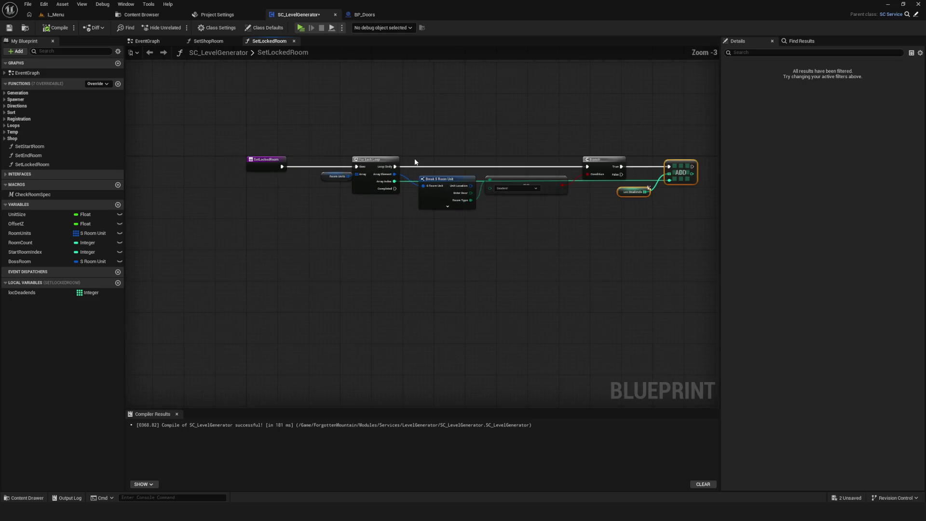
{"action": "left_click", "coordinate": [251, 168]}
{"action": "mouse_move", "coordinate": [237, 131]}
{"action": "left_mouse_down"}
{"action": "mouse_move", "coordinate": [386, 210]}
{"action": "mouse_move", "coordinate": [621, 244]}
{"action": "left_mouse_up"}
{"action": "left_click", "coordinate": [44, 30]}
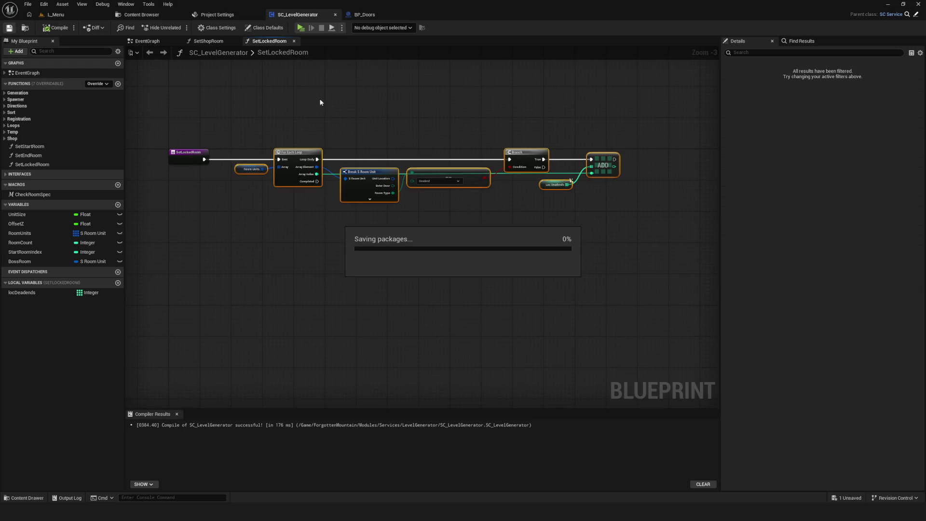
{"action": "scroll", "coordinate": [463, 175], "scroll_direction": "up", "scroll_amount": 3}
{"action": "mouse_move", "coordinate": [441, 178]}
{"action": "left_mouse_down"}
{"action": "mouse_move", "coordinate": [450, 197]}
{"action": "mouse_move", "coordinate": [448, 167]}
{"action": "mouse_move", "coordinate": [454, 200]}
{"action": "left_mouse_up"}
Lower the Deadend comparison and move the whole node chain right to make room.
{"action": "left_click", "coordinate": [453, 172]}
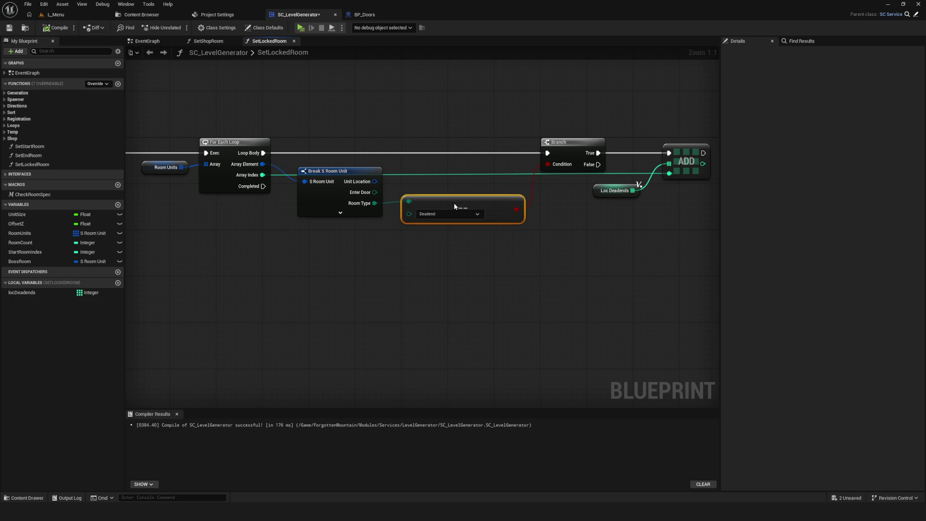
{"action": "scroll", "coordinate": [458, 215], "scroll_direction": "down", "scroll_amount": 3}
{"action": "scroll", "coordinate": [458, 215], "scroll_direction": "up", "scroll_amount": 1}
{"action": "scroll", "coordinate": [465, 207], "scroll_direction": "down", "scroll_amount": 4}
{"action": "scroll", "coordinate": [511, 232], "scroll_direction": "up", "scroll_amount": 1}
{"action": "scroll", "coordinate": [511, 232], "scroll_direction": "up", "scroll_amount": 4}
{"action": "left_click_drag", "start_coordinate": [227, 135], "coordinate": [667, 279]}
{"action": "left_click_drag", "start_coordinate": [302, 174], "coordinate": [407, 175]}
Insert a Sequence after SetLockedRoom with Then 0 driving the For Each Loop, and save.
{"action": "left_click", "coordinate": [257, 169]}
{"action": "left_click_drag", "start_coordinate": [196, 178], "coordinate": [389, 178]}
{"action": "key", "text": "Escape"}
{"action": "left_click_drag", "start_coordinate": [289, 177], "coordinate": [392, 178]}
{"action": "key", "text": "ctrl+s"}
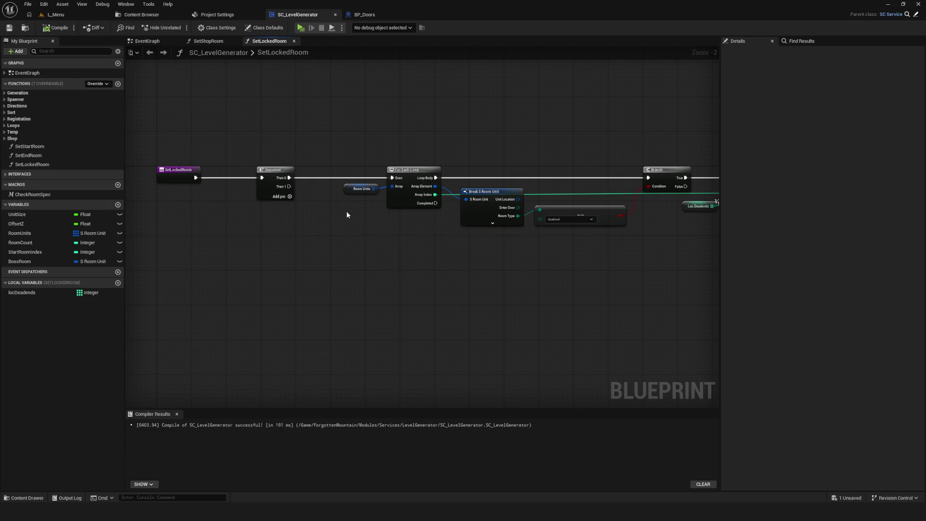
Tidy the Break S Room Unit and Loc Deadends nodes, then compile and save SC_LevelGenerator.
{"action": "scroll", "coordinate": [334, 217], "scroll_direction": "down", "scroll_amount": 2}
{"action": "scroll", "coordinate": [472, 230], "scroll_direction": "up", "scroll_amount": 2}
{"action": "left_click_drag", "start_coordinate": [255, 117], "coordinate": [650, 225]}
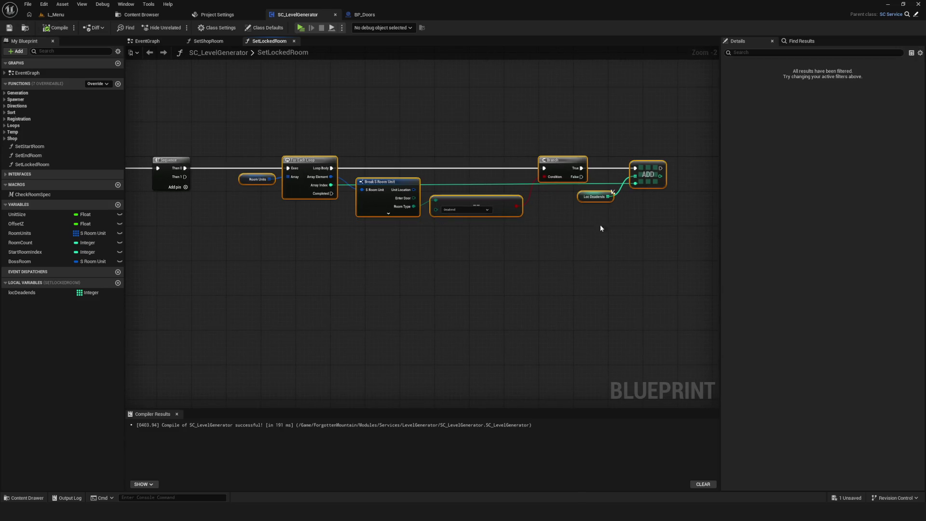
{"action": "scroll", "coordinate": [602, 222], "scroll_direction": "up", "scroll_amount": 2}
{"action": "scroll", "coordinate": [588, 208], "scroll_direction": "down", "scroll_amount": 5}
{"action": "scroll", "coordinate": [578, 197], "scroll_direction": "up", "scroll_amount": 4}
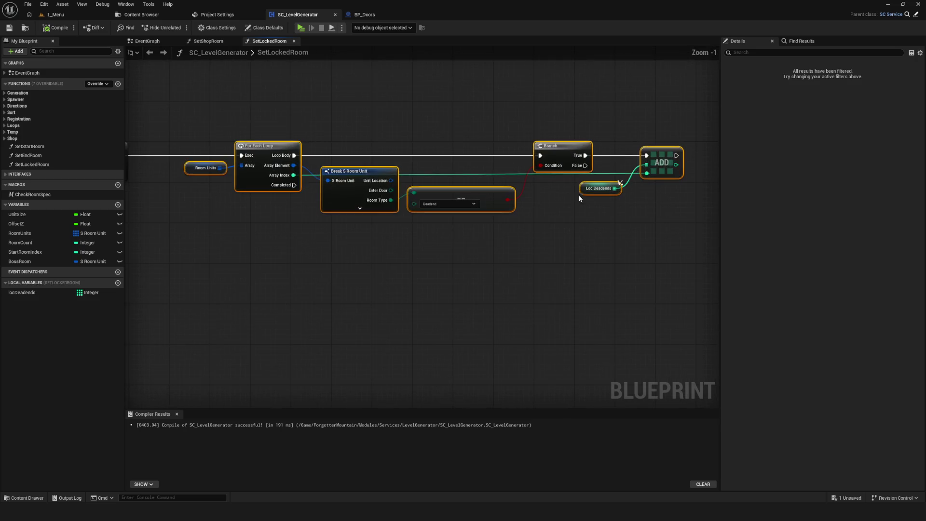
{"action": "left_click_drag", "start_coordinate": [352, 134], "coordinate": [479, 252]}
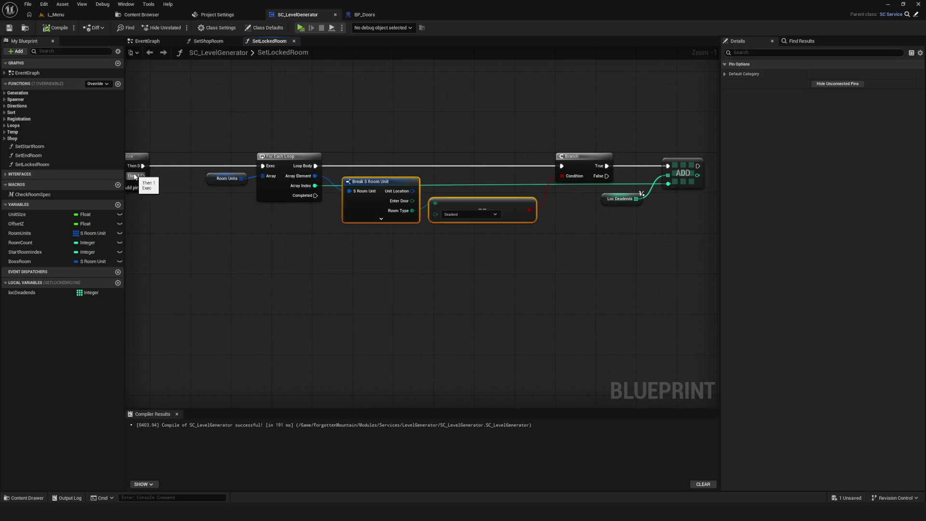
{"action": "mouse_move", "coordinate": [610, 197]}
{"action": "left_mouse_down"}
{"action": "mouse_move", "coordinate": [565, 212]}
{"action": "mouse_move", "coordinate": [584, 206]}
{"action": "left_mouse_up"}
{"action": "left_click", "coordinate": [56, 27]}
{"action": "left_click", "coordinate": [9, 27]}
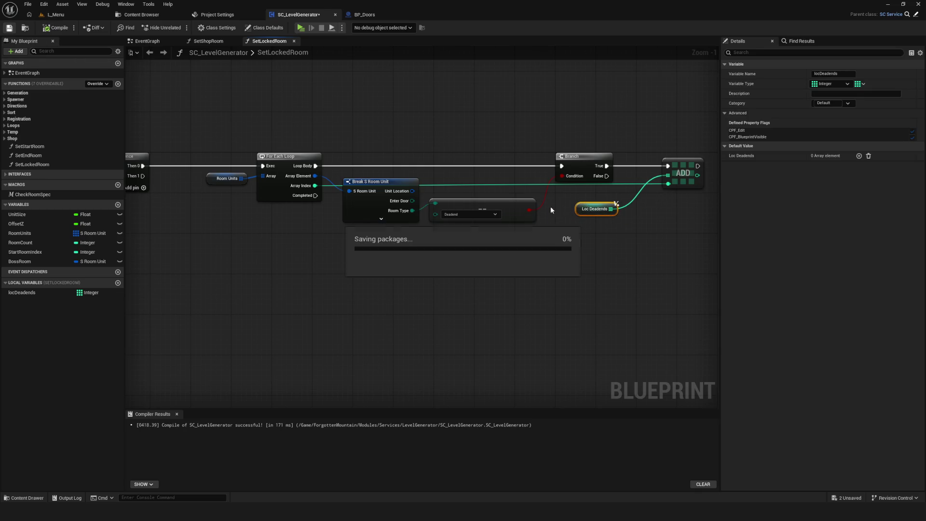
{"action": "scroll", "coordinate": [538, 202], "scroll_direction": "down", "scroll_amount": 4}
{"action": "scroll", "coordinate": [536, 211], "scroll_direction": "up", "scroll_amount": 3}
{"action": "mouse_move", "coordinate": [630, 221]}
{"action": "left_mouse_down"}
{"action": "mouse_move", "coordinate": [368, 196]}
{"action": "mouse_move", "coordinate": [574, 197]}
{"action": "mouse_move", "coordinate": [475, 200]}
{"action": "left_mouse_up"}
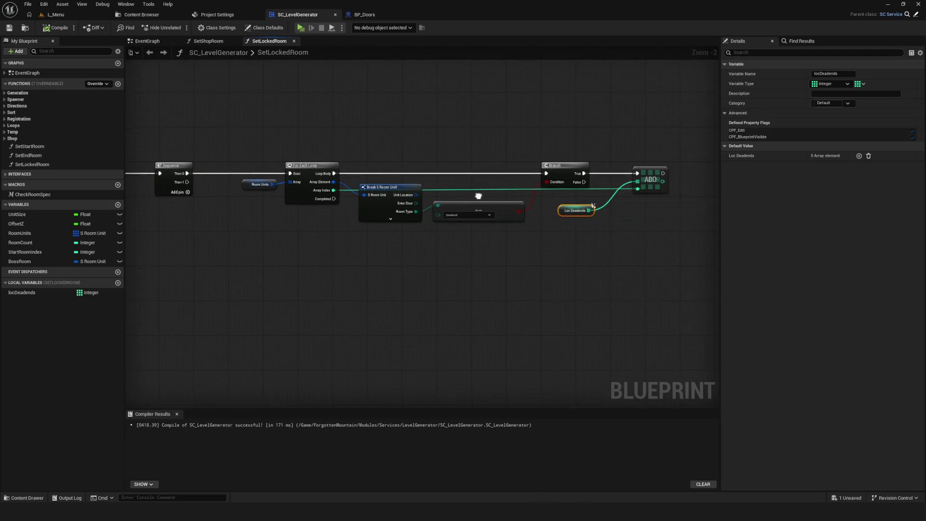
Copy-paste the loop, Branch and ADD node group, then delete the pasted duplicate.
{"action": "left_click_drag", "start_coordinate": [252, 118], "coordinate": [653, 254]}
{"action": "key", "text": "ctrl+c"}
{"action": "key", "text": "ctrl+v"}
{"action": "left_click_drag", "start_coordinate": [211, 252], "coordinate": [315, 255]}
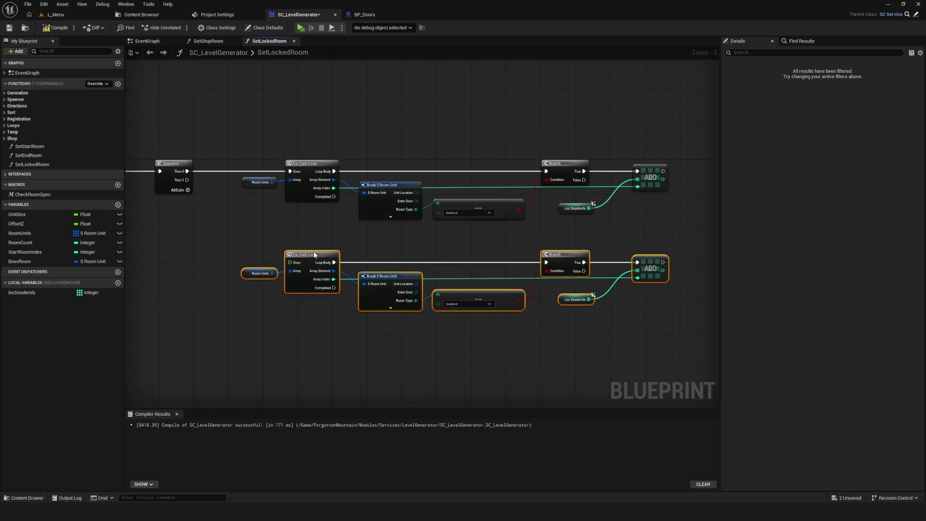
{"action": "left_click_drag", "start_coordinate": [259, 230], "coordinate": [633, 322]}
{"action": "key", "text": "Delete"}
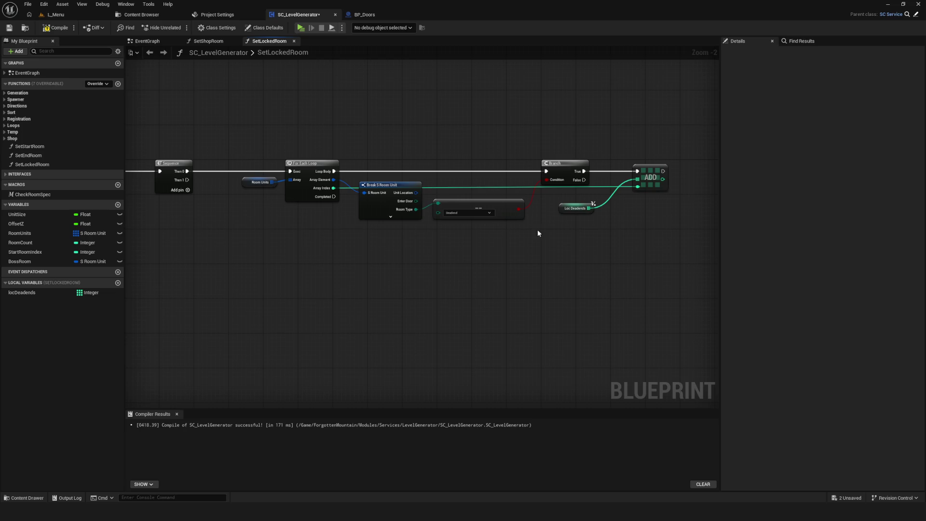
Move ADD and Loc Deadends right and paste a second Branch below the first.
{"action": "left_click_drag", "start_coordinate": [525, 242], "coordinate": [483, 234]}
{"action": "left_click", "coordinate": [557, 175]}
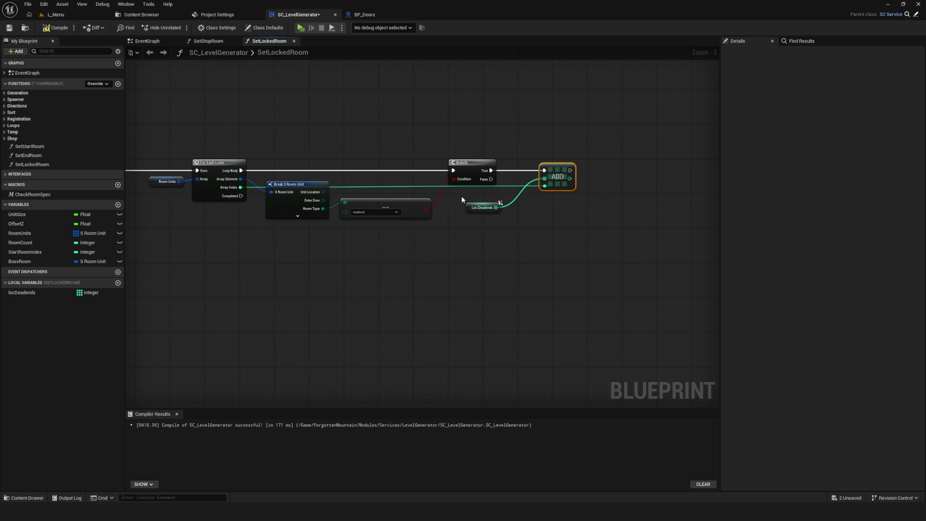
{"action": "left_click", "coordinate": [482, 207], "text": "ctrl"}
{"action": "left_click_drag", "start_coordinate": [557, 174], "coordinate": [670, 174]}
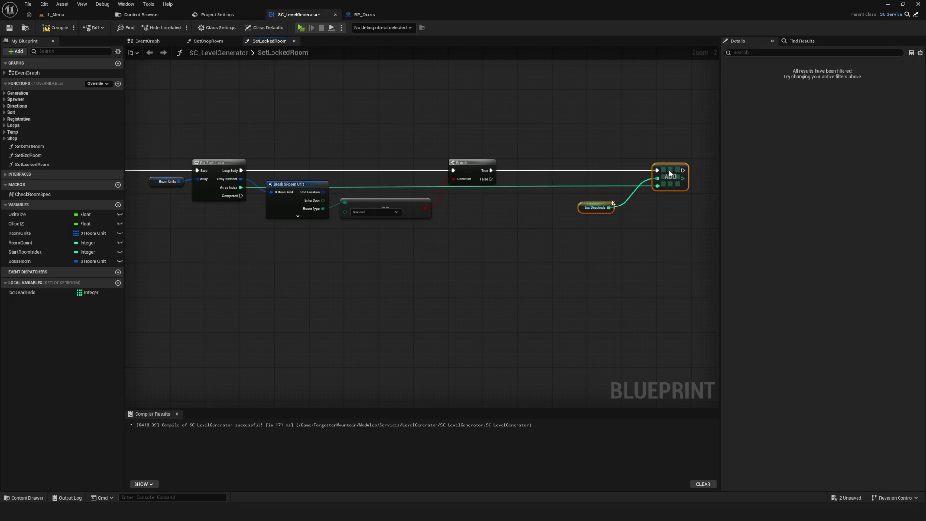
{"action": "left_click", "coordinate": [470, 163]}
{"action": "key", "text": "ctrl+c"}
{"action": "key", "text": "ctrl+v"}
{"action": "left_click_drag", "start_coordinate": [482, 207], "coordinate": [453, 209]}
Paste a copy of the Deadend room type comparison and open its room type choices.
{"action": "scroll", "coordinate": [391, 230], "scroll_direction": "up", "scroll_amount": 2}
{"action": "mouse_move", "coordinate": [350, 150]}
{"action": "left_mouse_down"}
{"action": "mouse_move", "coordinate": [381, 241]}
{"action": "mouse_move", "coordinate": [332, 228]}
{"action": "left_mouse_up"}
{"action": "key", "text": "ctrl+c"}
{"action": "key", "text": "ctrl+v"}
{"action": "left_click", "coordinate": [372, 241]}
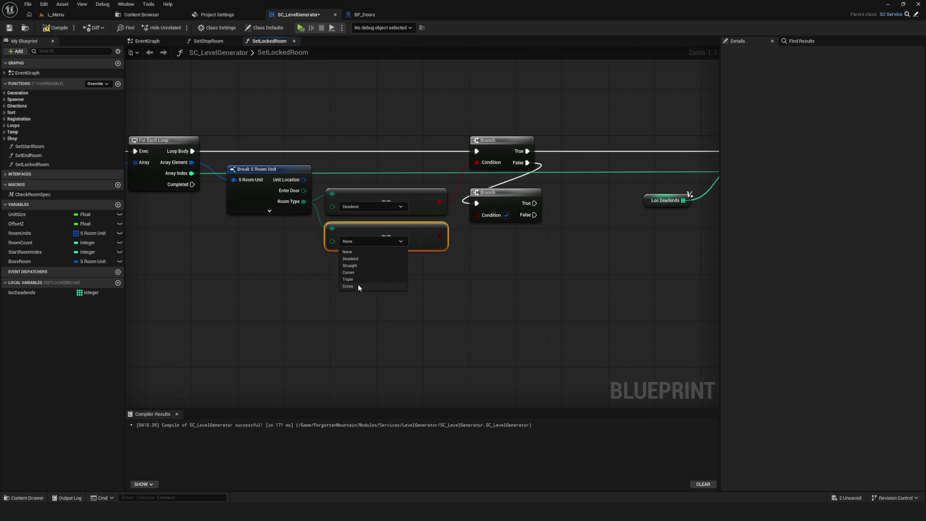
Set the copied comparison to Corner for the second Branch, whose True runs a pasted ADD.
{"action": "left_click", "coordinate": [357, 272]}
{"action": "left_click_drag", "start_coordinate": [439, 236], "coordinate": [477, 215]}
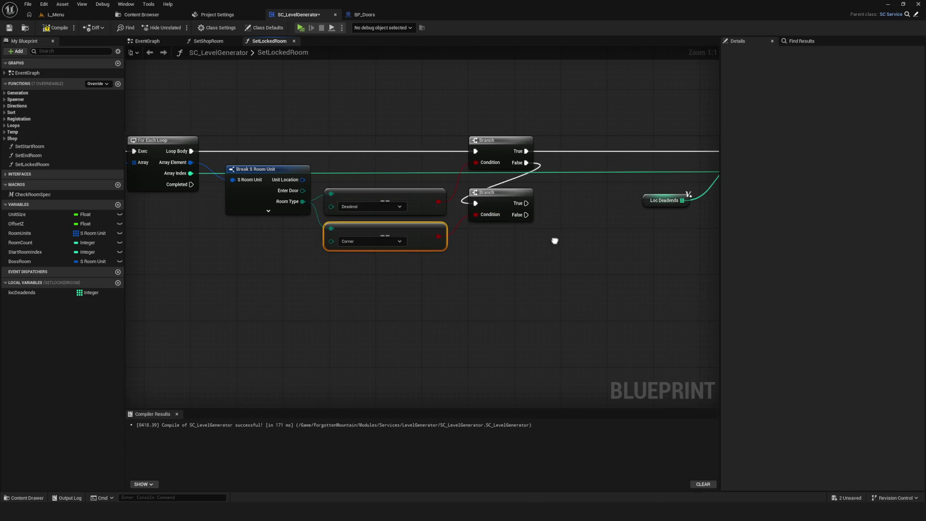
{"action": "left_click_drag", "start_coordinate": [526, 145], "coordinate": [716, 256]}
{"action": "key", "text": "ctrl+c"}
{"action": "key", "text": "ctrl+v"}
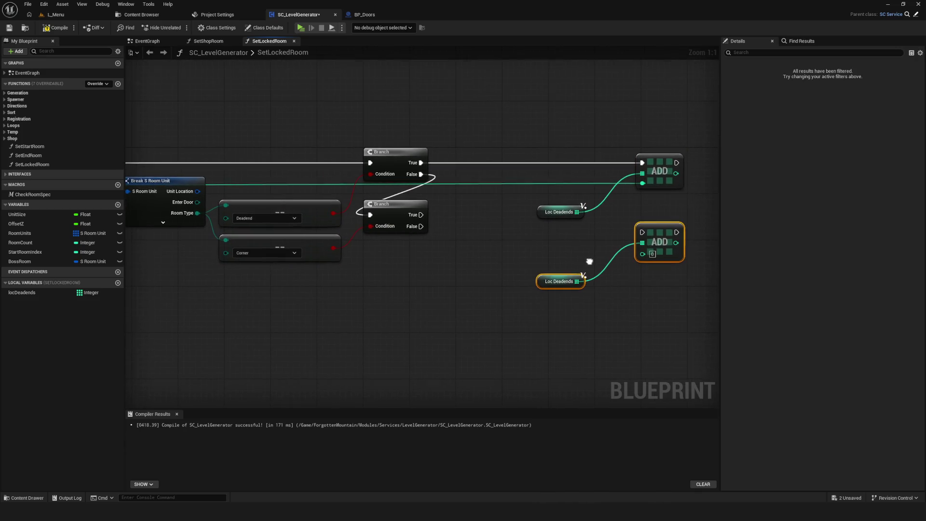
{"action": "left_click_drag", "start_coordinate": [421, 214], "coordinate": [642, 225]}
{"action": "left_click", "coordinate": [280, 214]}
Reposition the comparison nodes and lower Branch, and delete the duplicate Loc Deadends getter.
{"action": "left_click", "coordinate": [270, 246], "text": "ctrl"}
{"action": "left_click_drag", "start_coordinate": [294, 209], "coordinate": [294, 214]}
{"action": "left_click_drag", "start_coordinate": [392, 207], "coordinate": [397, 219]}
{"action": "left_click", "coordinate": [562, 275]}
{"action": "key", "text": "Delete"}
Duplicate the locDeadends variable, rename the copy locCorners, and save.
{"action": "left_click", "coordinate": [49, 292]}
{"action": "key", "text": "ctrl+d"}
{"action": "key", "text": "shift+Left"}
{"action": "key", "text": "shift+Left"}
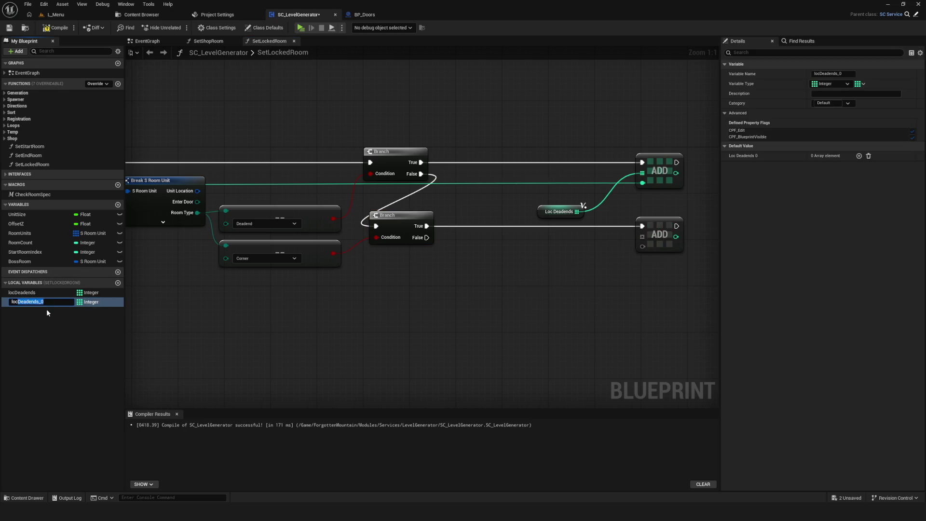
{"action": "type", "text": "Corners"}
{"action": "key", "text": "Return"}
{"action": "key", "text": "ctrl+s"}
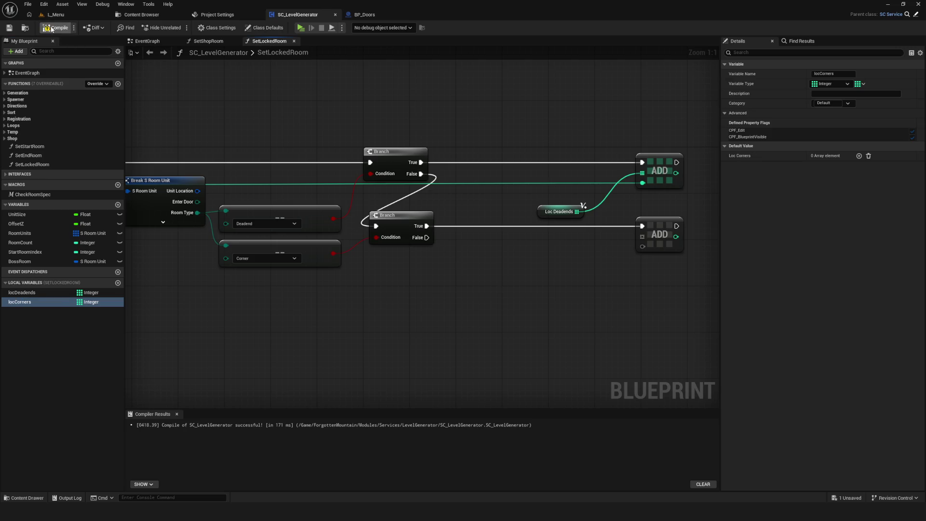
Wire a locCorners getter into the second ADD node and compile.
{"action": "left_click", "coordinate": [55, 28]}
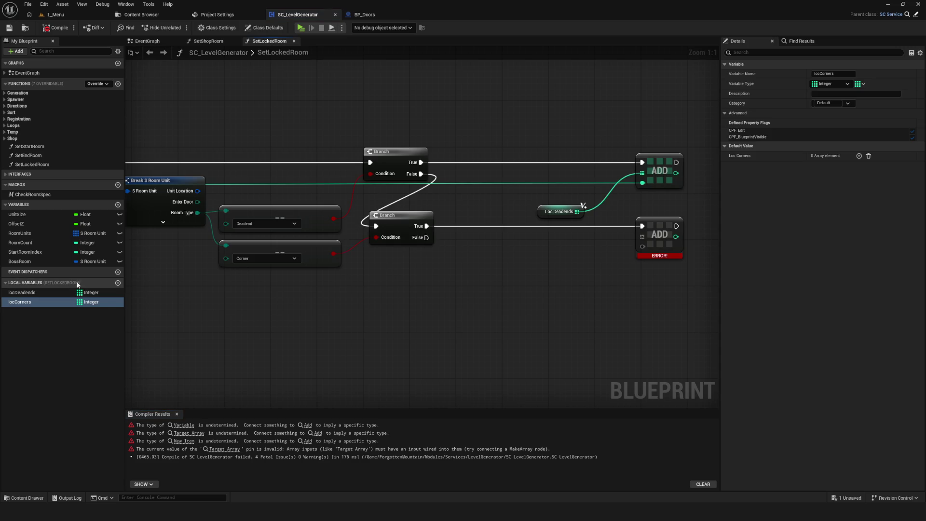
{"action": "mouse_move", "coordinate": [24, 306]}
{"action": "left_mouse_down"}
{"action": "mouse_move", "coordinate": [643, 236]}
{"action": "mouse_move", "coordinate": [623, 249]}
{"action": "mouse_move", "coordinate": [320, 223]}
{"action": "mouse_move", "coordinate": [330, 191]}
{"action": "left_mouse_up"}
{"action": "scroll", "coordinate": [331, 190], "scroll_direction": "down", "scroll_amount": 3}
{"action": "scroll", "coordinate": [262, 235], "scroll_direction": "up", "scroll_amount": 3}
{"action": "left_click", "coordinate": [56, 27]}
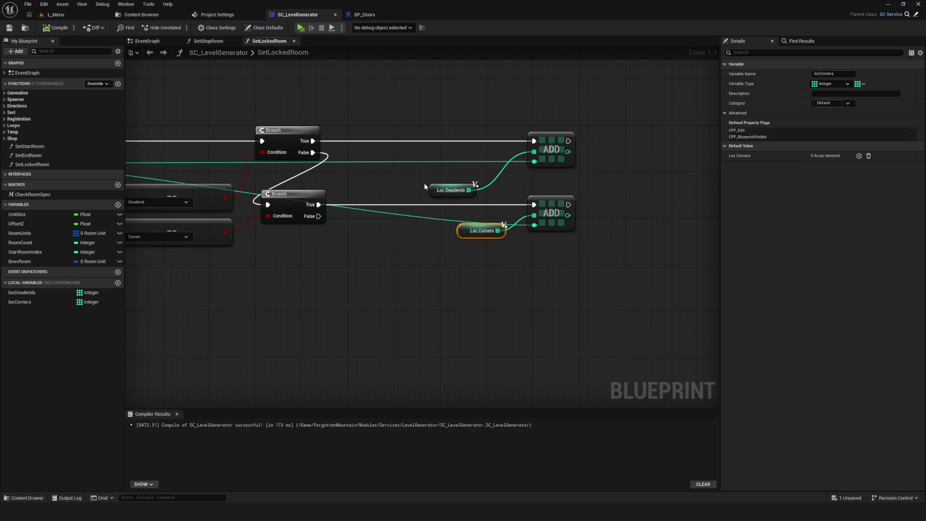
Align the Loc Deadends getter with the top ADD node and save SC_LevelGenerator.
{"action": "left_click_drag", "start_coordinate": [441, 195], "coordinate": [470, 167]}
{"action": "left_click", "coordinate": [477, 231]}
{"action": "key", "text": "ctrl+s"}
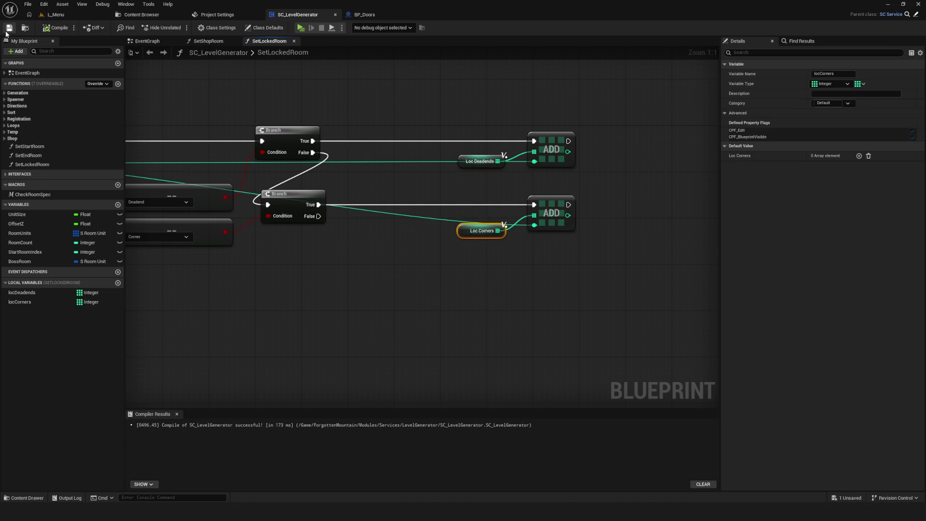
{"action": "scroll", "coordinate": [582, 259], "scroll_direction": "down", "scroll_amount": 8}
{"action": "scroll", "coordinate": [536, 279], "scroll_direction": "up", "scroll_amount": 7}
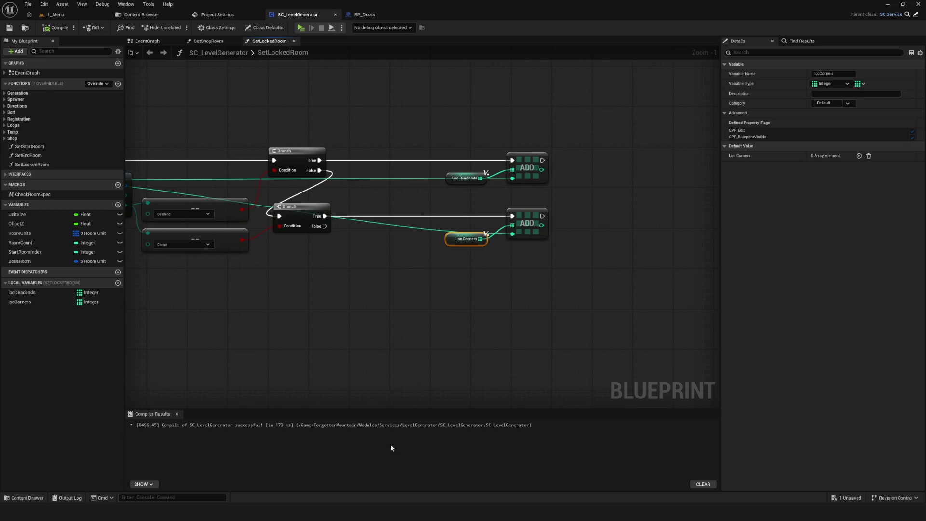
{"action": "key", "text": "alt+Tab"}
{"action": "scroll", "coordinate": [724, 283], "scroll_direction": "down", "scroll_amount": 3}
Clear the old sketch and draw a red stacked tower with an arched roof and vertical line.
{"action": "left_click_drag", "start_coordinate": [662, 233], "coordinate": [805, 375]}
{"action": "key", "text": "Delete"}
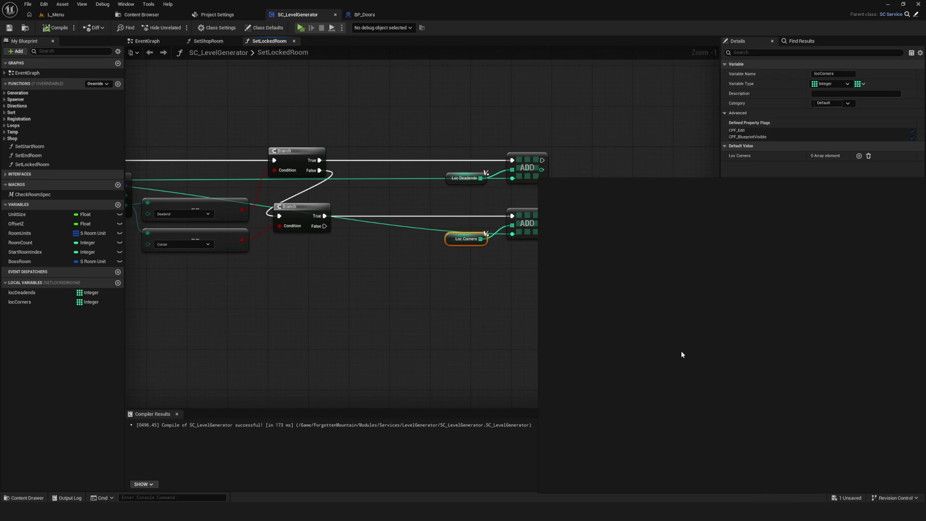
{"action": "key", "text": "p"}
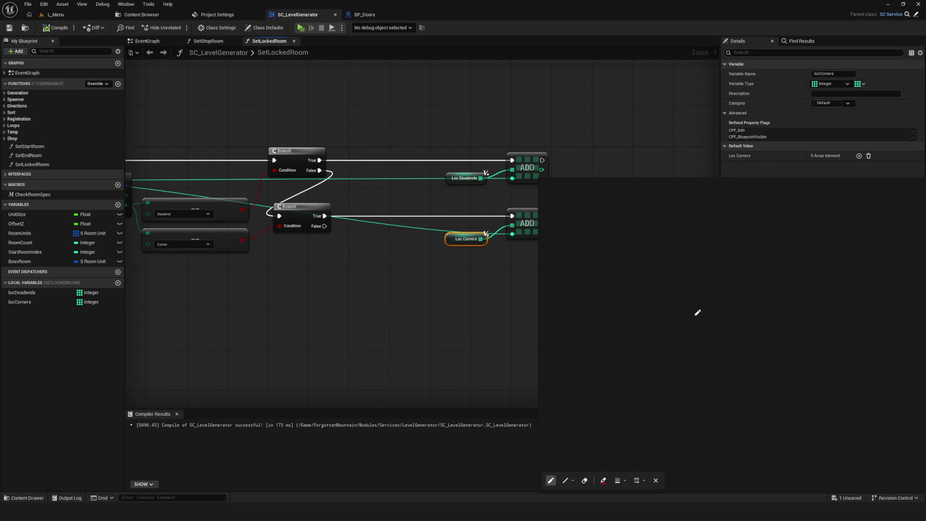
{"action": "left_click_drag", "start_coordinate": [437, 237], "coordinate": [493, 231]}
{"action": "mouse_move", "coordinate": [439, 250]}
{"action": "left_mouse_down"}
{"action": "mouse_move", "coordinate": [492, 242]}
{"action": "mouse_move", "coordinate": [443, 254]}
{"action": "mouse_move", "coordinate": [493, 257]}
{"action": "mouse_move", "coordinate": [439, 270]}
{"action": "mouse_move", "coordinate": [492, 276]}
{"action": "mouse_move", "coordinate": [446, 289]}
{"action": "mouse_move", "coordinate": [508, 296]}
{"action": "mouse_move", "coordinate": [455, 310]}
{"action": "mouse_move", "coordinate": [499, 330]}
{"action": "mouse_move", "coordinate": [443, 327]}
{"action": "mouse_move", "coordinate": [470, 338]}
{"action": "mouse_move", "coordinate": [462, 344]}
{"action": "left_mouse_up"}
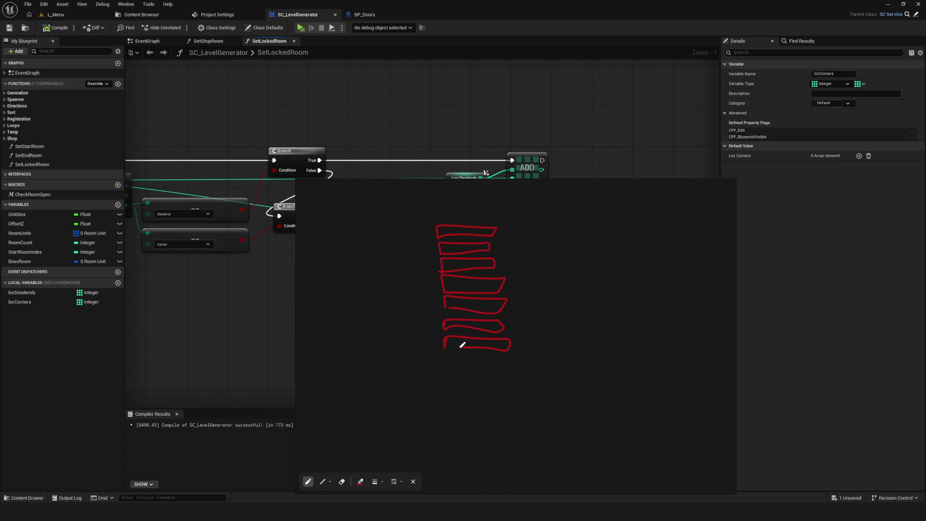
{"action": "left_click_drag", "start_coordinate": [428, 218], "coordinate": [520, 221]}
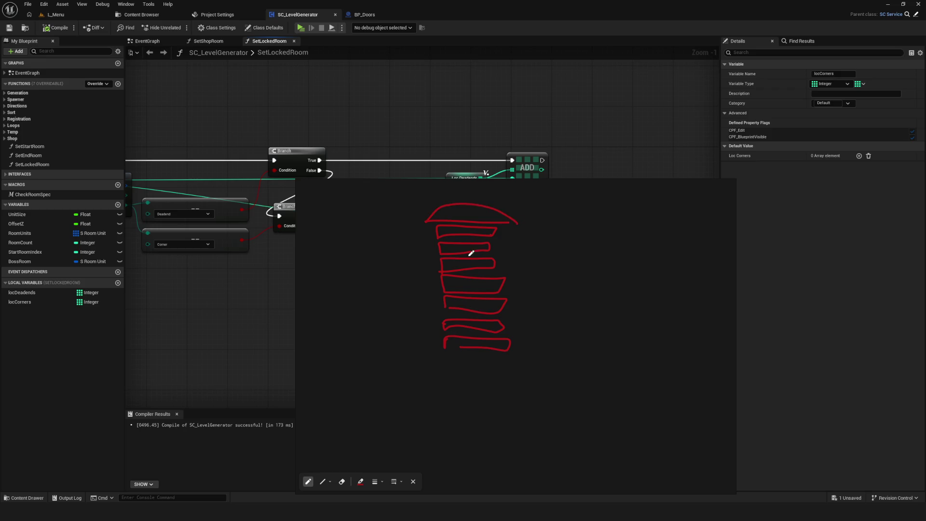
{"action": "left_click_drag", "start_coordinate": [470, 233], "coordinate": [476, 415]}
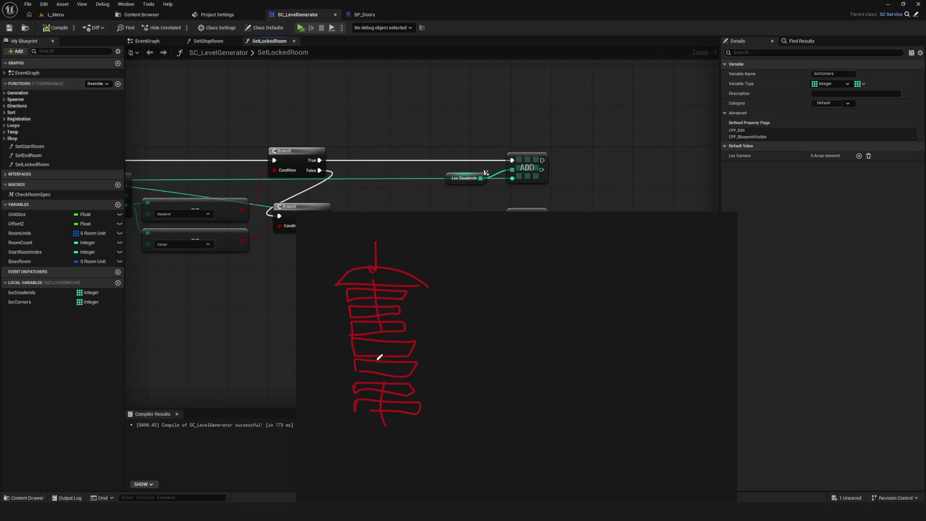
Draw seven room circles and connect the upper-left and lower rooms to their neighbours.
{"action": "left_click_drag", "start_coordinate": [530, 288], "coordinate": [524, 291]}
{"action": "mouse_move", "coordinate": [573, 244]}
{"action": "left_mouse_down"}
{"action": "mouse_move", "coordinate": [606, 250]}
{"action": "mouse_move", "coordinate": [574, 241]}
{"action": "left_mouse_up"}
{"action": "mouse_move", "coordinate": [628, 306]}
{"action": "left_mouse_down"}
{"action": "mouse_move", "coordinate": [648, 298]}
{"action": "mouse_move", "coordinate": [630, 295]}
{"action": "left_mouse_up"}
{"action": "left_click_drag", "start_coordinate": [544, 359], "coordinate": [565, 351]}
{"action": "left_click_drag", "start_coordinate": [465, 339], "coordinate": [470, 330]}
{"action": "left_click_drag", "start_coordinate": [466, 261], "coordinate": [486, 255]}
{"action": "mouse_move", "coordinate": [525, 300]}
{"action": "left_mouse_down"}
{"action": "mouse_move", "coordinate": [544, 290]}
{"action": "mouse_move", "coordinate": [536, 292]}
{"action": "left_mouse_up"}
{"action": "mouse_move", "coordinate": [523, 291]}
{"action": "left_mouse_down"}
{"action": "mouse_move", "coordinate": [506, 275]}
{"action": "mouse_move", "coordinate": [584, 248]}
{"action": "left_mouse_up"}
{"action": "left_click_drag", "start_coordinate": [469, 268], "coordinate": [474, 320]}
{"action": "mouse_move", "coordinate": [480, 324]}
{"action": "left_mouse_down"}
{"action": "mouse_move", "coordinate": [554, 350]}
{"action": "mouse_move", "coordinate": [633, 299]}
{"action": "left_mouse_up"}
{"action": "mouse_move", "coordinate": [549, 343]}
{"action": "left_mouse_down"}
{"action": "mouse_move", "coordinate": [532, 303]}
{"action": "mouse_move", "coordinate": [629, 297]}
{"action": "left_mouse_up"}
Add lower-right, upper-right and top room circles, each linked to nearby rooms.
{"action": "left_click_drag", "start_coordinate": [632, 223], "coordinate": [640, 234]}
{"action": "key", "text": "ctrl+z"}
{"action": "left_click_drag", "start_coordinate": [687, 344], "coordinate": [681, 352]}
{"action": "mouse_move", "coordinate": [560, 352]}
{"action": "left_mouse_down"}
{"action": "mouse_move", "coordinate": [673, 357]}
{"action": "mouse_move", "coordinate": [637, 303]}
{"action": "left_mouse_up"}
{"action": "mouse_move", "coordinate": [648, 259]}
{"action": "left_mouse_down"}
{"action": "mouse_move", "coordinate": [659, 252]}
{"action": "mouse_move", "coordinate": [651, 256]}
{"action": "left_mouse_up"}
{"action": "mouse_move", "coordinate": [637, 297]}
{"action": "left_mouse_down"}
{"action": "mouse_move", "coordinate": [662, 266]}
{"action": "mouse_move", "coordinate": [679, 337]}
{"action": "left_mouse_up"}
{"action": "left_click_drag", "start_coordinate": [602, 250], "coordinate": [654, 263]}
{"action": "scroll", "coordinate": [639, 235], "scroll_direction": "up", "scroll_amount": 3}
{"action": "mouse_move", "coordinate": [530, 246]}
{"action": "left_mouse_down"}
{"action": "mouse_move", "coordinate": [545, 235]}
{"action": "mouse_move", "coordinate": [499, 316]}
{"action": "left_mouse_up"}
{"action": "left_click_drag", "start_coordinate": [548, 250], "coordinate": [585, 303]}
{"action": "left_click_drag", "start_coordinate": [641, 240], "coordinate": [652, 261]}
{"action": "mouse_move", "coordinate": [557, 238]}
{"action": "left_mouse_down"}
{"action": "mouse_move", "coordinate": [661, 243]}
{"action": "mouse_move", "coordinate": [671, 315]}
{"action": "left_mouse_up"}
{"action": "scroll", "coordinate": [608, 316], "scroll_direction": "down", "scroll_amount": 3}
{"action": "scroll", "coordinate": [613, 293], "scroll_direction": "up", "scroll_amount": 4}
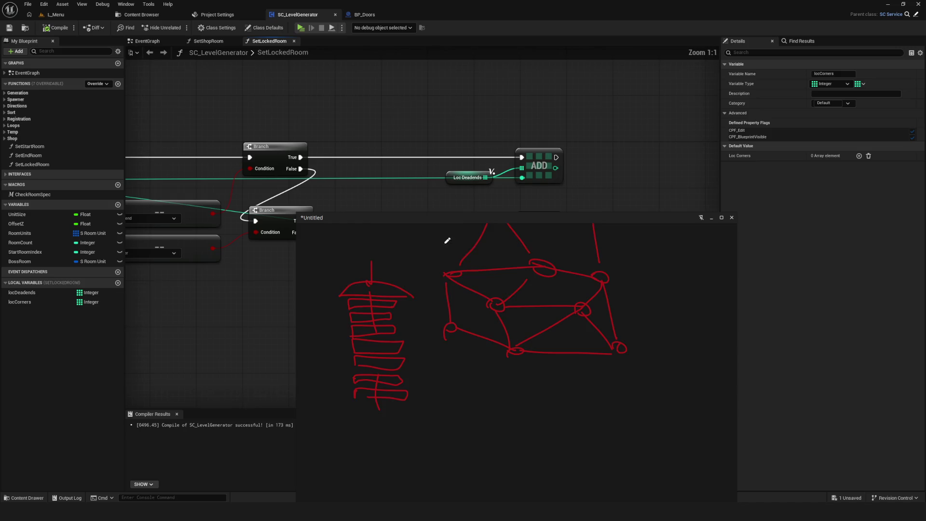
Mark the central and small left rooms and trace a path between them.
{"action": "mouse_move", "coordinate": [546, 305]}
{"action": "left_mouse_down"}
{"action": "mouse_move", "coordinate": [562, 309]}
{"action": "mouse_move", "coordinate": [555, 324]}
{"action": "left_mouse_up"}
{"action": "left_click_drag", "start_coordinate": [567, 280], "coordinate": [543, 289]}
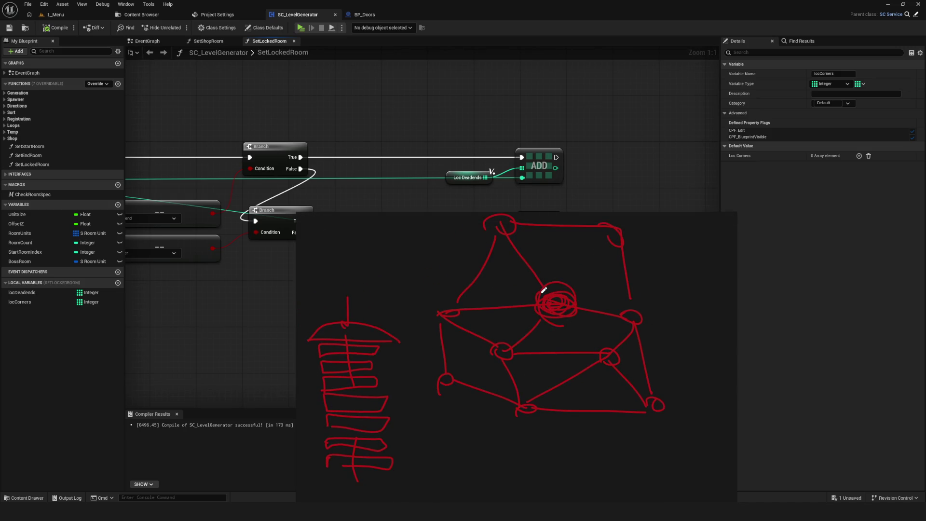
{"action": "left_click_drag", "start_coordinate": [460, 392], "coordinate": [441, 378]}
{"action": "mouse_move", "coordinate": [441, 380]}
{"action": "left_mouse_down"}
{"action": "mouse_move", "coordinate": [434, 314]}
{"action": "mouse_move", "coordinate": [554, 304]}
{"action": "left_mouse_up"}
{"action": "left_click_drag", "start_coordinate": [480, 374], "coordinate": [500, 335]}
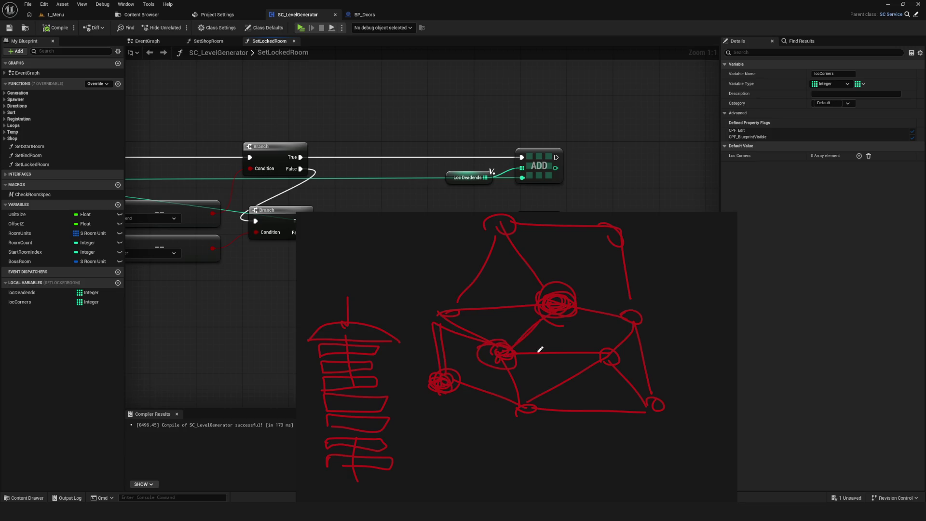
{"action": "left_click_drag", "start_coordinate": [665, 400], "coordinate": [635, 415]}
{"action": "scroll", "coordinate": [585, 338], "scroll_direction": "down", "scroll_amount": 3}
{"action": "scroll", "coordinate": [493, 338], "scroll_direction": "up", "scroll_amount": 3}
Redraw the tower's vertical line as a shorter stroke through the tower.
{"action": "mouse_move", "coordinate": [450, 386]}
{"action": "left_mouse_down"}
{"action": "mouse_move", "coordinate": [450, 421]}
{"action": "mouse_move", "coordinate": [467, 418]}
{"action": "left_mouse_up"}
{"action": "key", "text": "ctrl+z"}
{"action": "mouse_move", "coordinate": [436, 263]}
{"action": "left_mouse_down"}
{"action": "mouse_move", "coordinate": [448, 461]}
{"action": "mouse_move", "coordinate": [460, 448]}
{"action": "left_mouse_up"}
{"action": "key", "text": "ctrl+z"}
{"action": "left_click_drag", "start_coordinate": [437, 297], "coordinate": [440, 444]}
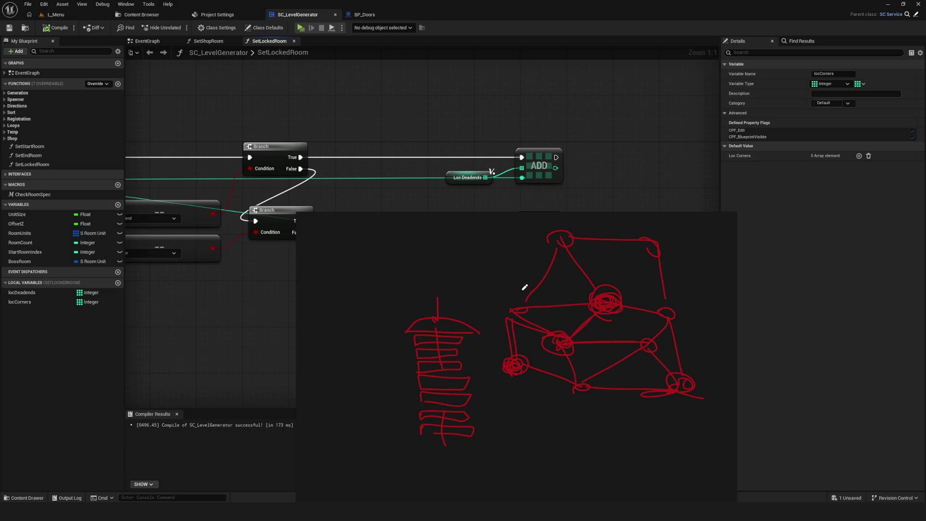
Zoom out and draw a red line from the top room circle down-left to another room.
{"action": "scroll", "coordinate": [517, 310], "scroll_direction": "down", "scroll_amount": 4}
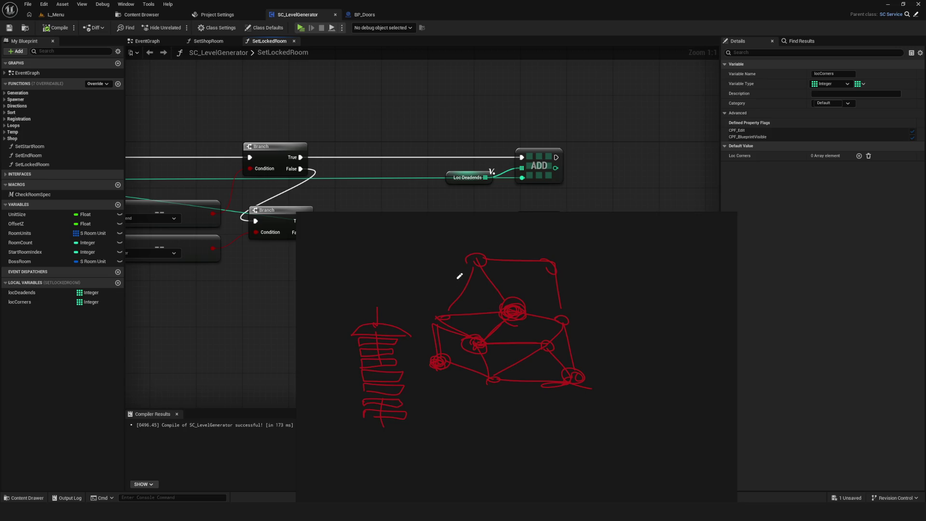
{"action": "mouse_move", "coordinate": [487, 259]}
{"action": "left_mouse_down"}
{"action": "mouse_move", "coordinate": [446, 312]}
{"action": "mouse_move", "coordinate": [474, 346]}
{"action": "mouse_move", "coordinate": [561, 321]}
{"action": "mouse_move", "coordinate": [516, 312]}
{"action": "mouse_move", "coordinate": [557, 260]}
{"action": "left_mouse_up"}
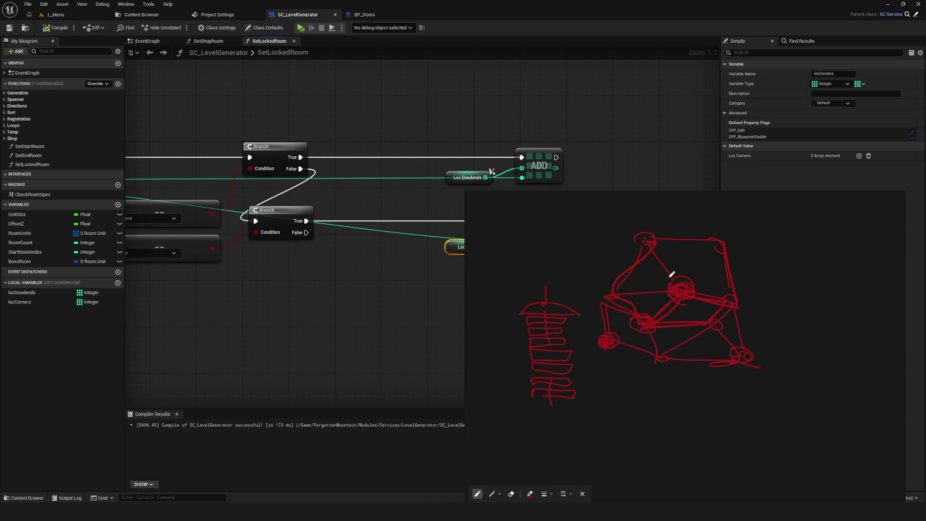
Outline the room diagram with a large red stroke and slide the sketch window aside.
{"action": "mouse_move", "coordinate": [644, 235]}
{"action": "left_mouse_down"}
{"action": "mouse_move", "coordinate": [775, 254]}
{"action": "mouse_move", "coordinate": [646, 383]}
{"action": "left_mouse_up"}
{"action": "left_click_drag", "start_coordinate": [633, 298], "coordinate": [723, 244]}
{"action": "left_click_drag", "start_coordinate": [774, 264], "coordinate": [833, 279]}
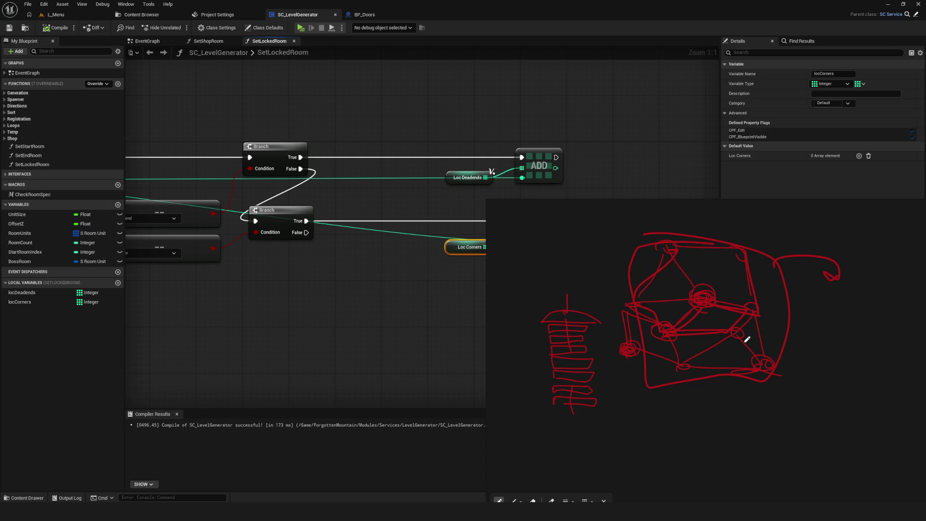
{"action": "mouse_move", "coordinate": [572, 313]}
{"action": "left_mouse_down"}
{"action": "mouse_move", "coordinate": [875, 297]}
{"action": "mouse_move", "coordinate": [822, 289]}
{"action": "mouse_move", "coordinate": [805, 261]}
{"action": "left_mouse_up"}
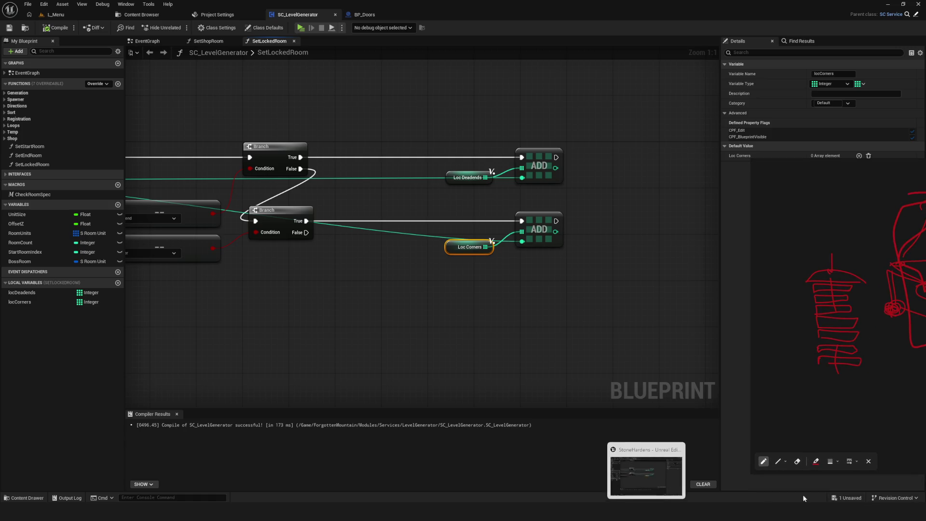
Launch the Epic Games Launcher from the tray overflow and bring it in front of the editor.
{"action": "left_click", "coordinate": [841, 512]}
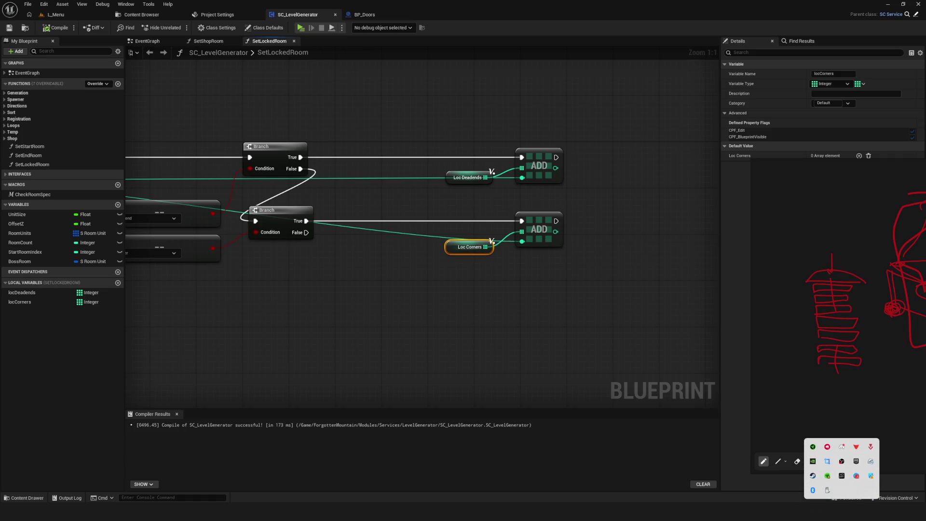
{"action": "left_click", "coordinate": [856, 464]}
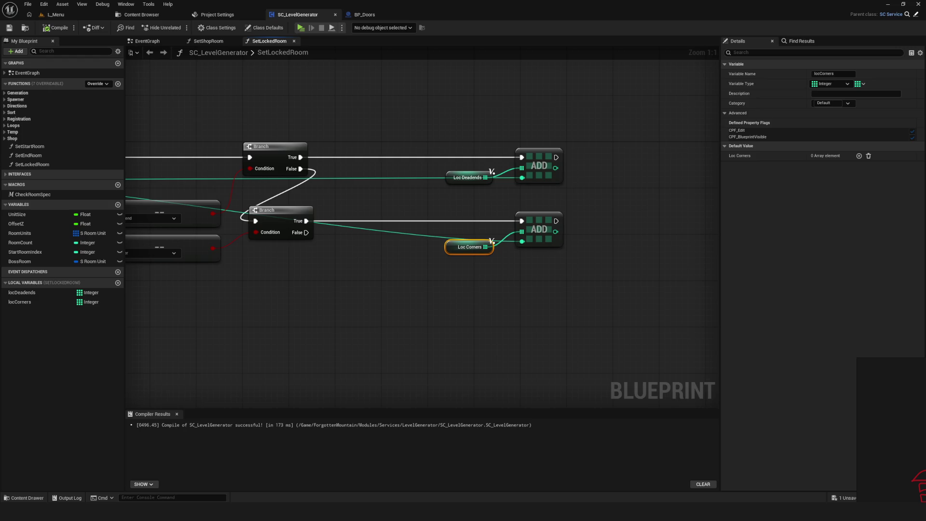
{"action": "key", "text": "alt+Tab"}
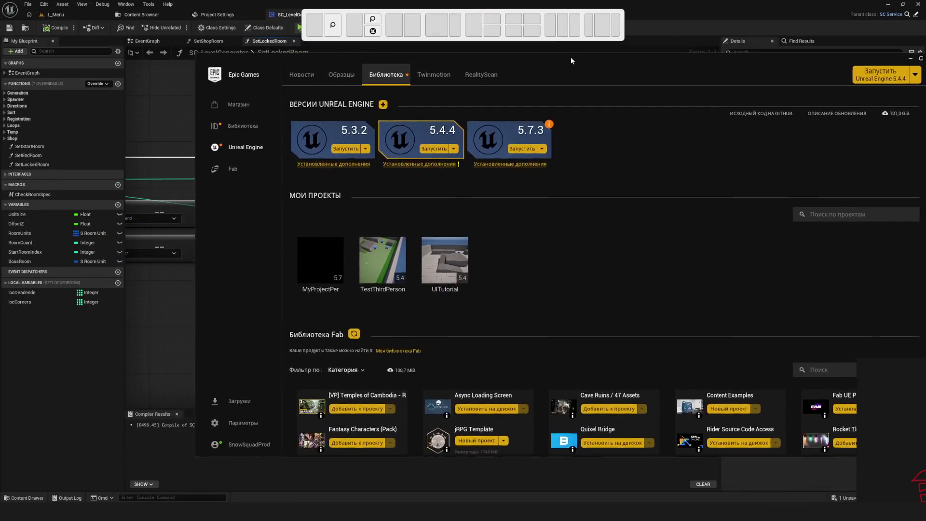
Move the launcher left, scroll to the Fab library, and open the jRPG Template page.
{"action": "left_click_drag", "start_coordinate": [571, 58], "coordinate": [507, 60]}
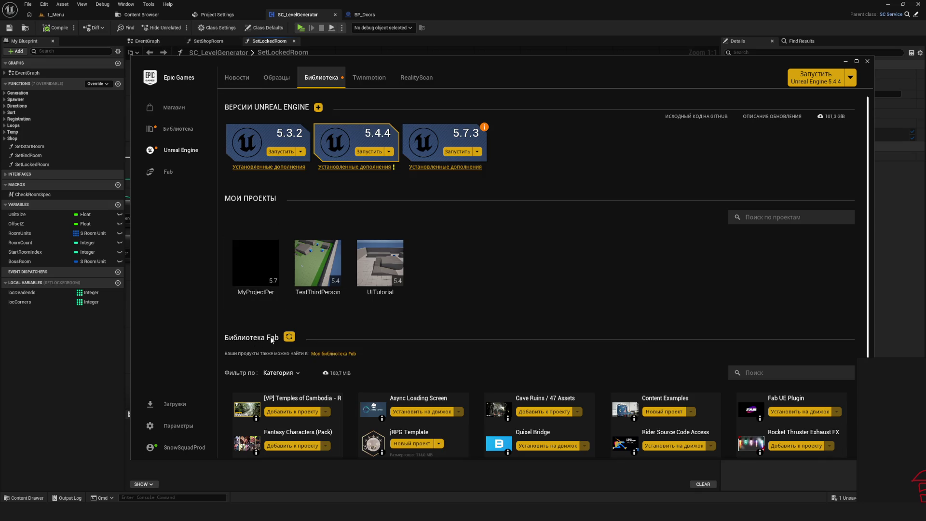
{"action": "scroll", "coordinate": [472, 301], "scroll_direction": "down", "scroll_amount": 1}
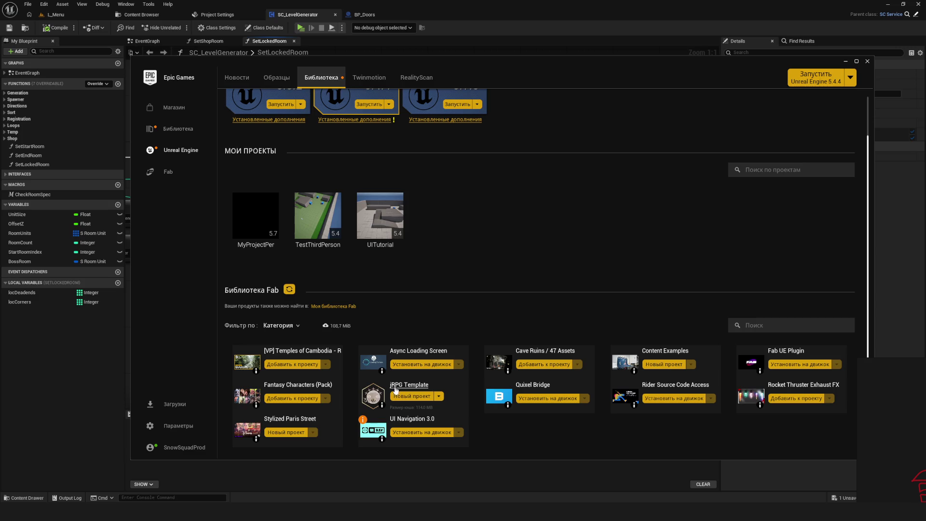
{"action": "left_click", "coordinate": [421, 389]}
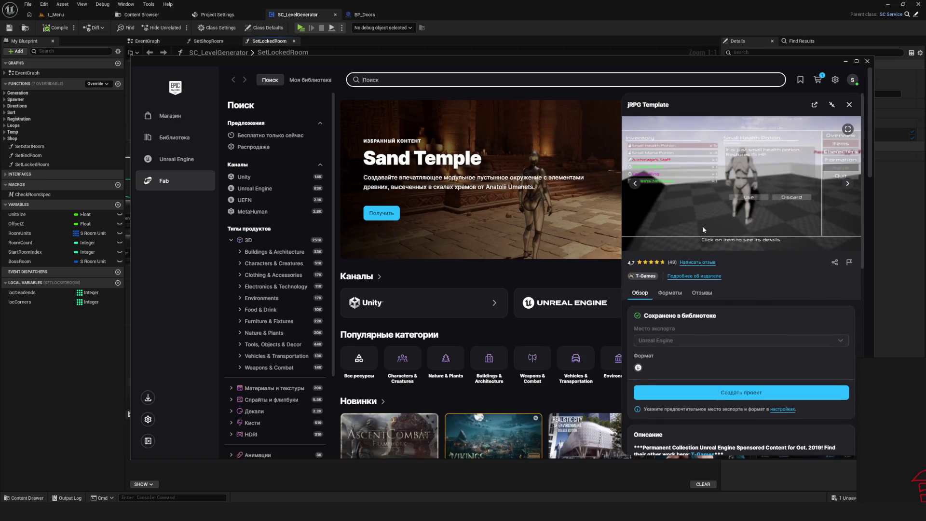
{"action": "scroll", "coordinate": [591, 258], "scroll_direction": "down", "scroll_amount": 6}
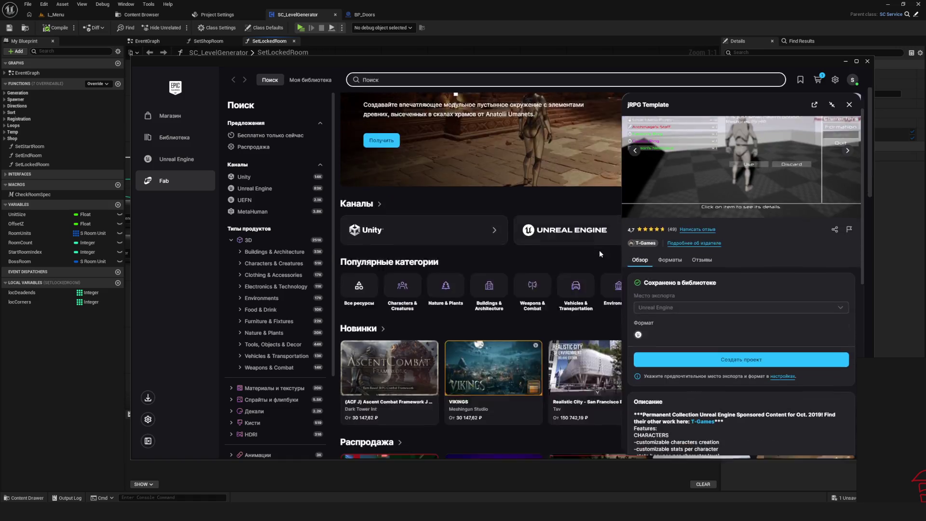
{"action": "scroll", "coordinate": [554, 241], "scroll_direction": "up", "scroll_amount": 2}
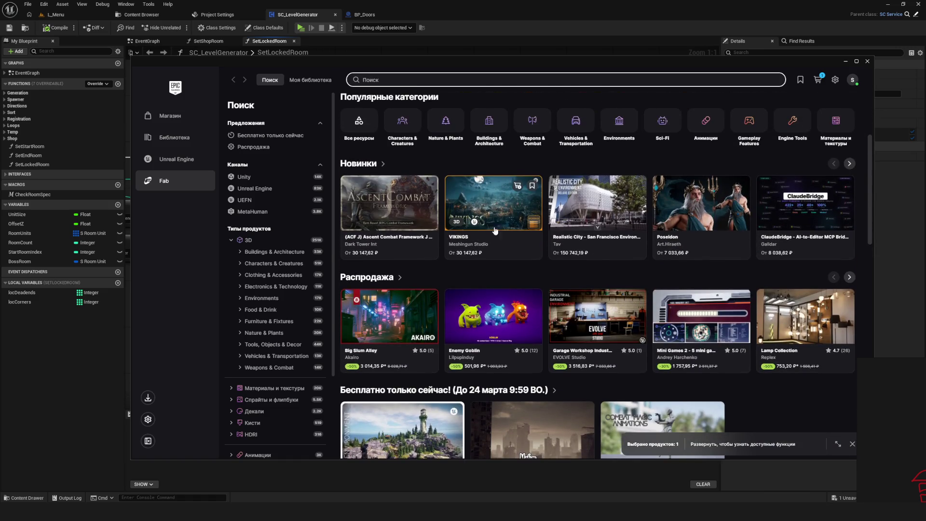
{"action": "scroll", "coordinate": [467, 224], "scroll_direction": "up", "scroll_amount": 5}
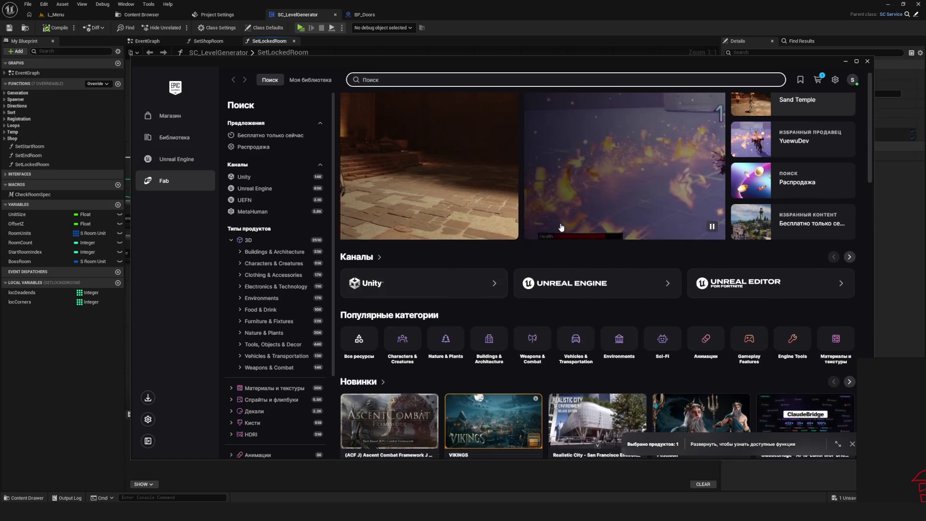
{"action": "left_click", "coordinate": [239, 86]}
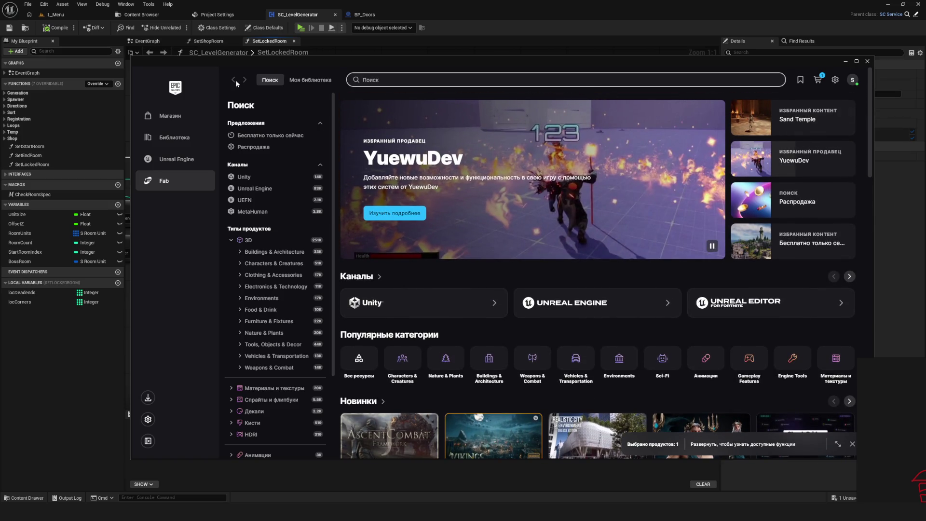
{"action": "left_click_drag", "start_coordinate": [362, 59], "coordinate": [323, 74]}
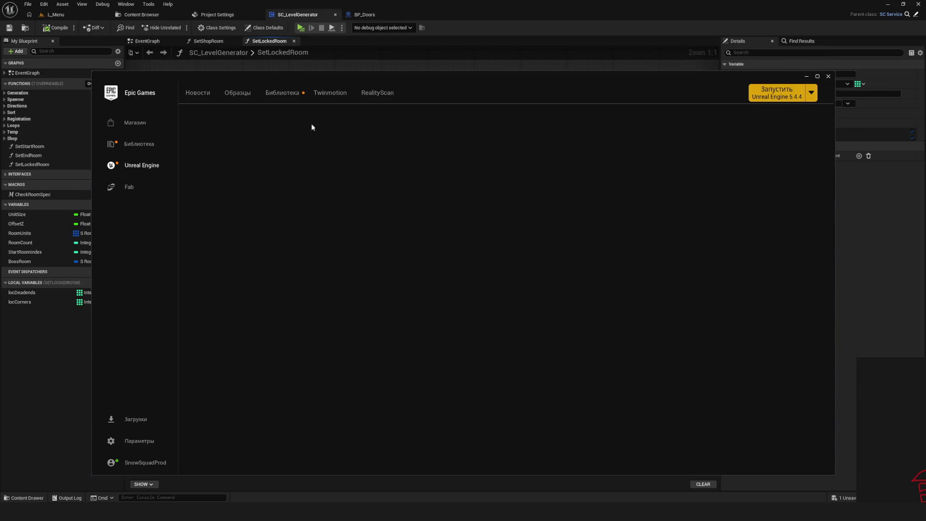
{"action": "left_click", "coordinate": [294, 93]}
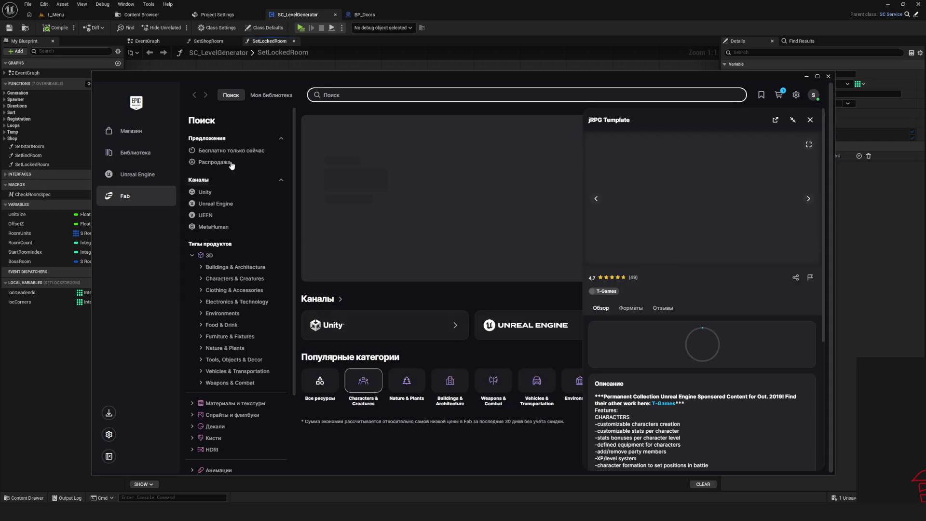
{"action": "left_click", "coordinate": [144, 152]}
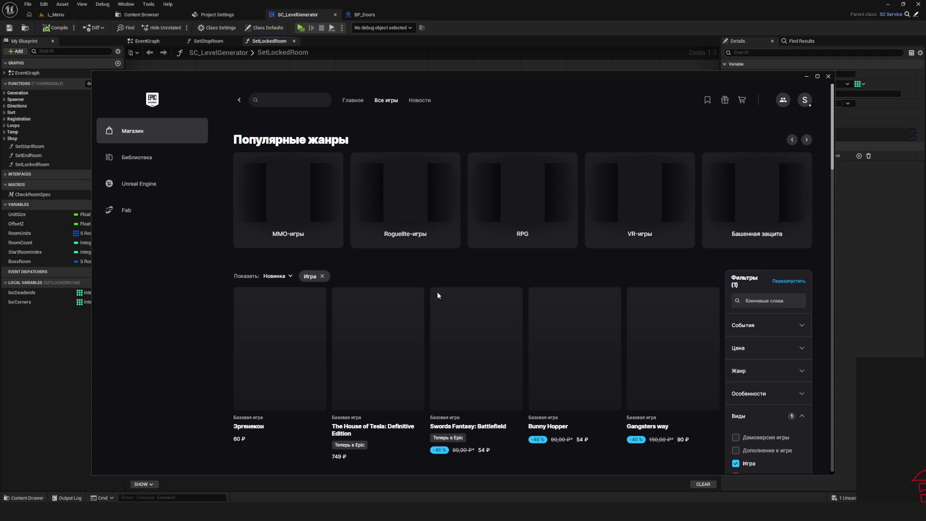
{"action": "scroll", "coordinate": [419, 284], "scroll_direction": "down", "scroll_amount": 10}
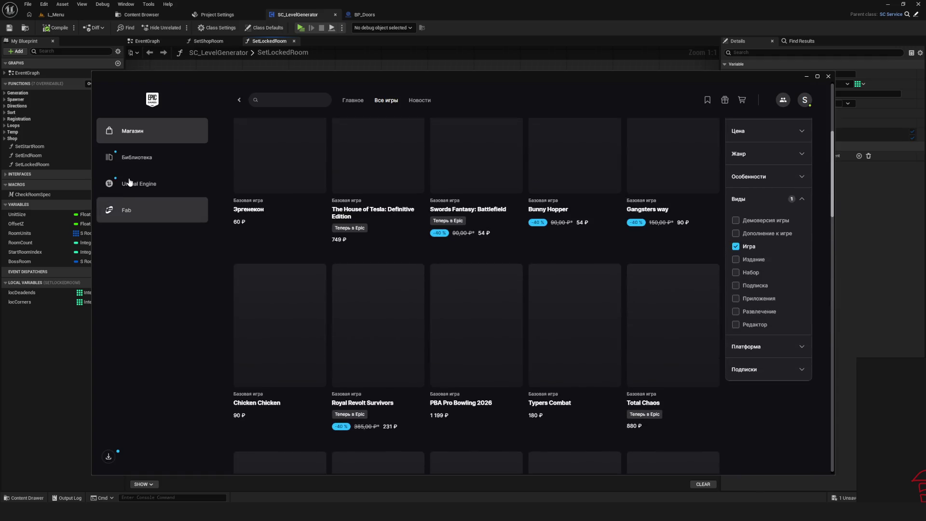
{"action": "left_click", "coordinate": [133, 183]}
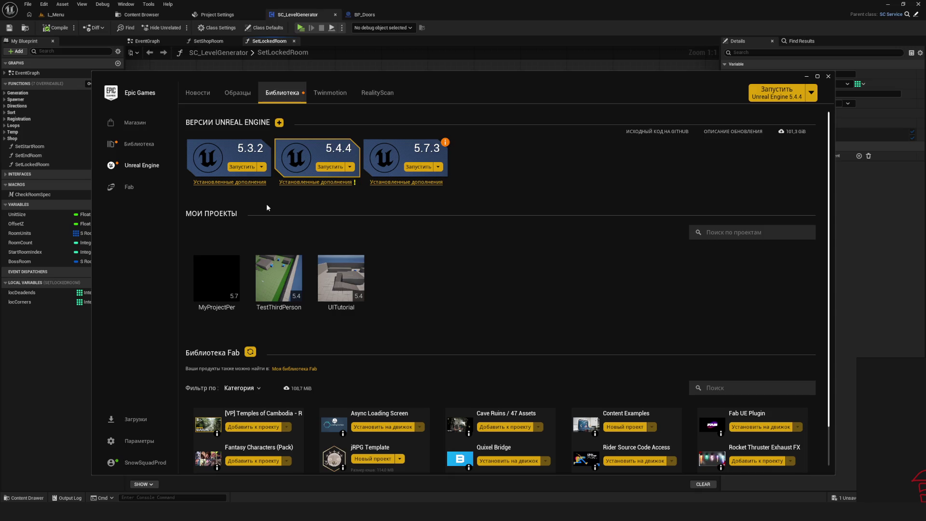
Add a 'Lyra' text note to the sketch and shift it left.
{"action": "right_click", "coordinate": [541, 242]}
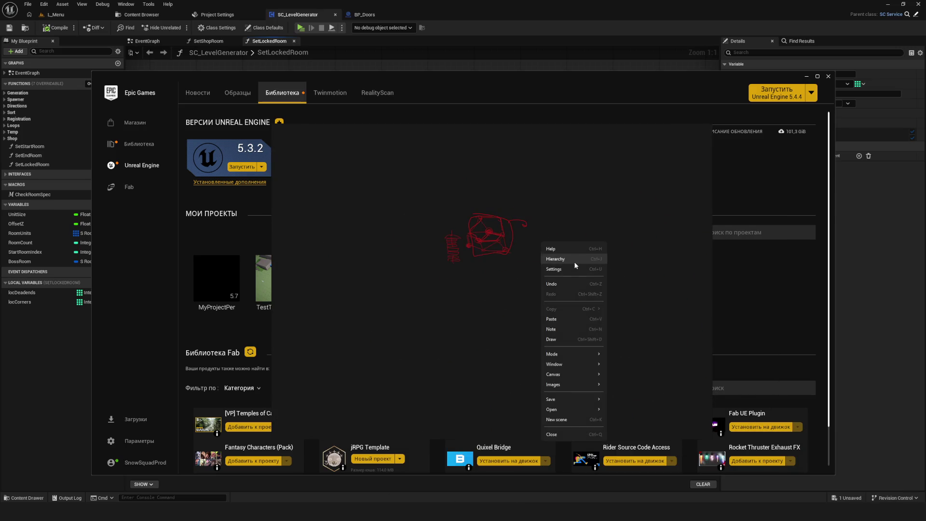
{"action": "left_click", "coordinate": [567, 331]}
{"action": "type", "text": "Lyra"}
{"action": "key", "text": "Escape"}
{"action": "scroll", "coordinate": [569, 263], "scroll_direction": "up", "scroll_amount": 5}
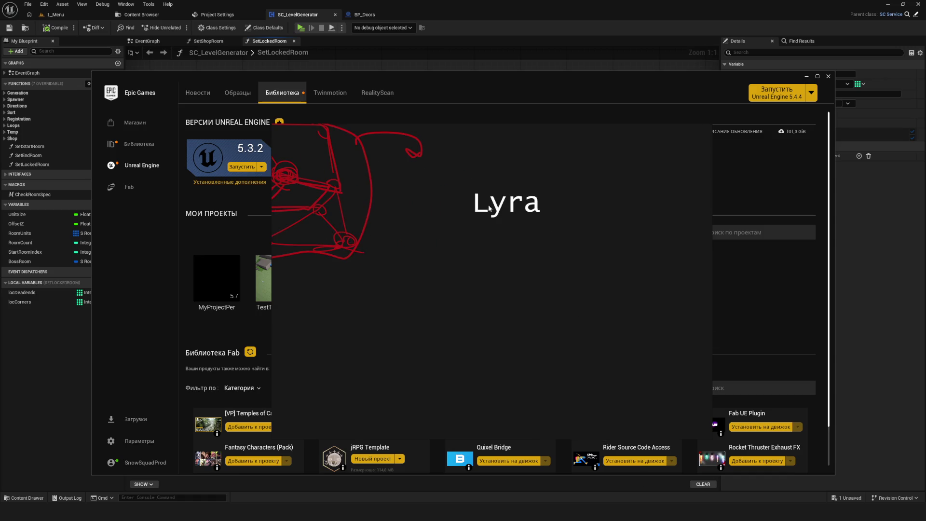
{"action": "left_click", "coordinate": [486, 208]}
{"action": "left_click_drag", "start_coordinate": [592, 277], "coordinate": [587, 283]}
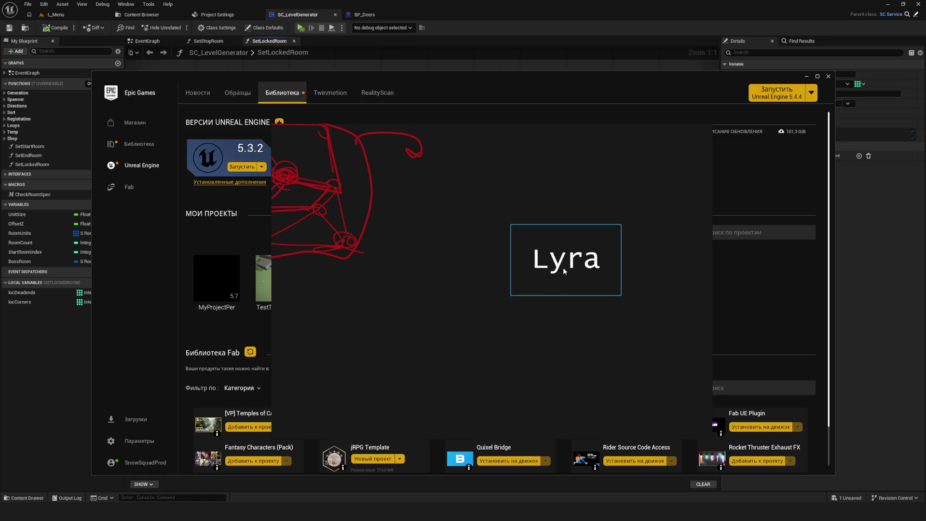
{"action": "left_click", "coordinate": [653, 334]}
{"action": "left_click", "coordinate": [577, 266]}
{"action": "mouse_move", "coordinate": [570, 268]}
{"action": "left_mouse_down"}
{"action": "mouse_move", "coordinate": [541, 274]}
{"action": "mouse_move", "coordinate": [517, 262]}
{"action": "mouse_move", "coordinate": [520, 251]}
{"action": "left_mouse_up"}
{"action": "left_click", "coordinate": [631, 293]}
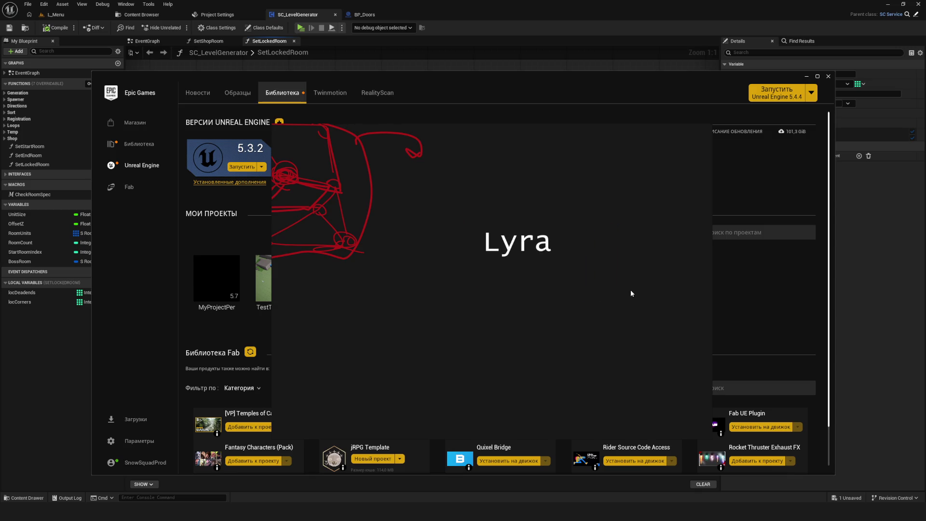
Move the Lyra note right, reposition the launcher window, and close the sketch overlay.
{"action": "left_click_drag", "start_coordinate": [423, 170], "coordinate": [626, 319]}
{"action": "scroll", "coordinate": [525, 318], "scroll_direction": "right", "scroll_amount": 2}
{"action": "left_click", "coordinate": [463, 252]}
{"action": "mouse_move", "coordinate": [462, 252]}
{"action": "left_mouse_down"}
{"action": "mouse_move", "coordinate": [524, 264]}
{"action": "mouse_move", "coordinate": [862, 261]}
{"action": "mouse_move", "coordinate": [884, 288]}
{"action": "left_mouse_up"}
{"action": "scroll", "coordinate": [414, 358], "scroll_direction": "down", "scroll_amount": 1}
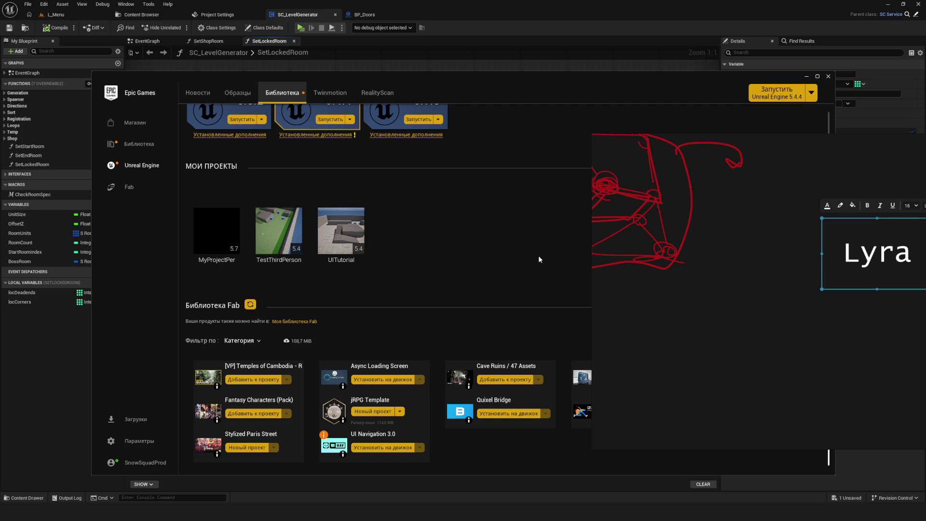
{"action": "left_click_drag", "start_coordinate": [472, 88], "coordinate": [406, 77]}
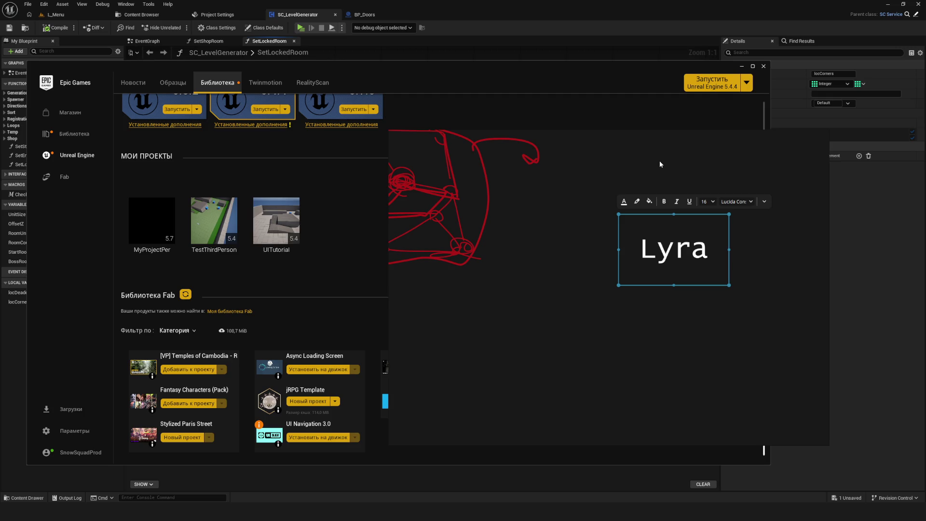
{"action": "left_click", "coordinate": [803, 136]}
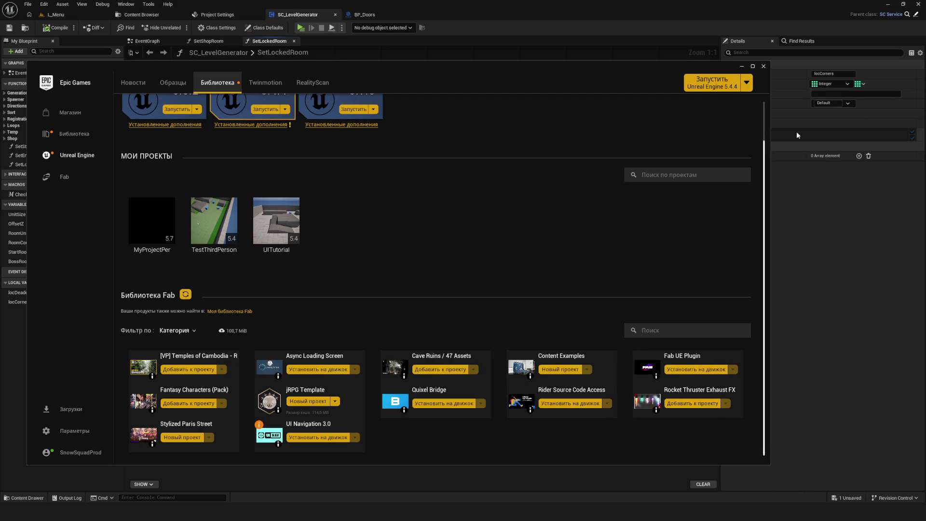
Return to the SetLockedRoom graph, centre the view on the loop and branches, and save.
{"action": "left_click", "coordinate": [741, 66]}
{"action": "scroll", "coordinate": [508, 213], "scroll_direction": "down", "scroll_amount": 5}
{"action": "scroll", "coordinate": [492, 241], "scroll_direction": "up", "scroll_amount": 4}
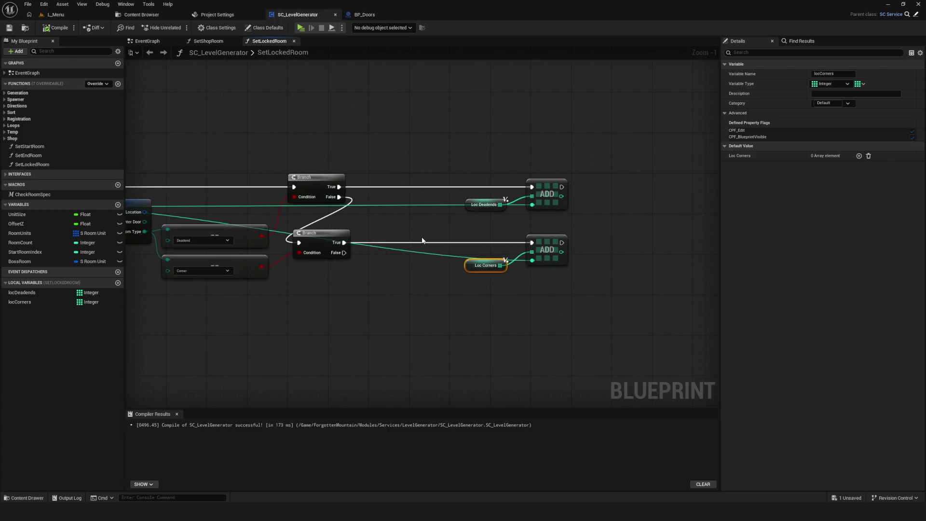
{"action": "scroll", "coordinate": [407, 195], "scroll_direction": "down", "scroll_amount": 4}
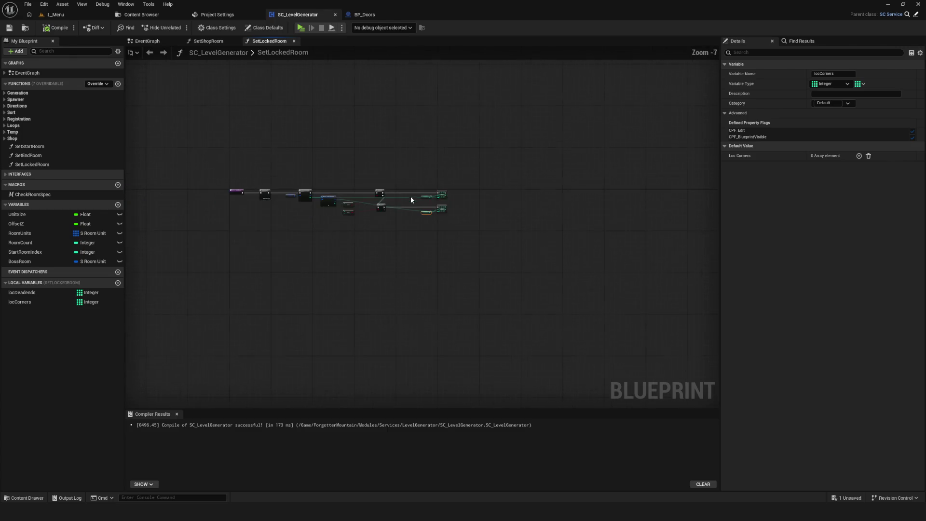
{"action": "scroll", "coordinate": [413, 191], "scroll_direction": "up", "scroll_amount": 3}
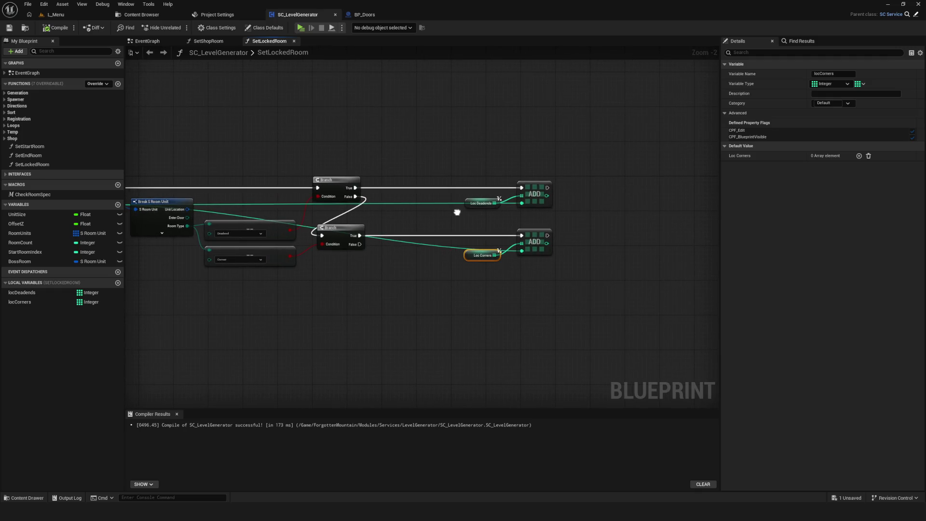
{"action": "left_click_drag", "start_coordinate": [457, 212], "coordinate": [440, 214]}
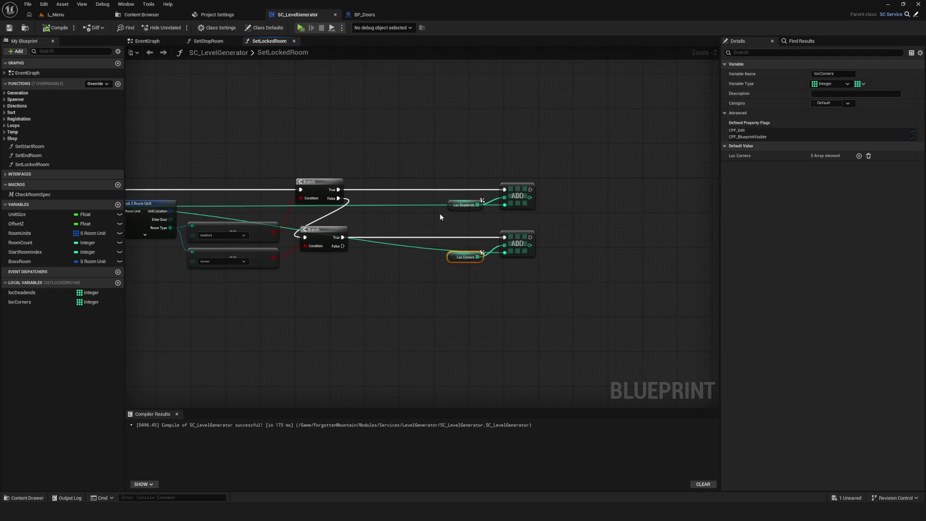
{"action": "scroll", "coordinate": [440, 211], "scroll_direction": "down", "scroll_amount": 5}
{"action": "scroll", "coordinate": [415, 225], "scroll_direction": "up", "scroll_amount": 4}
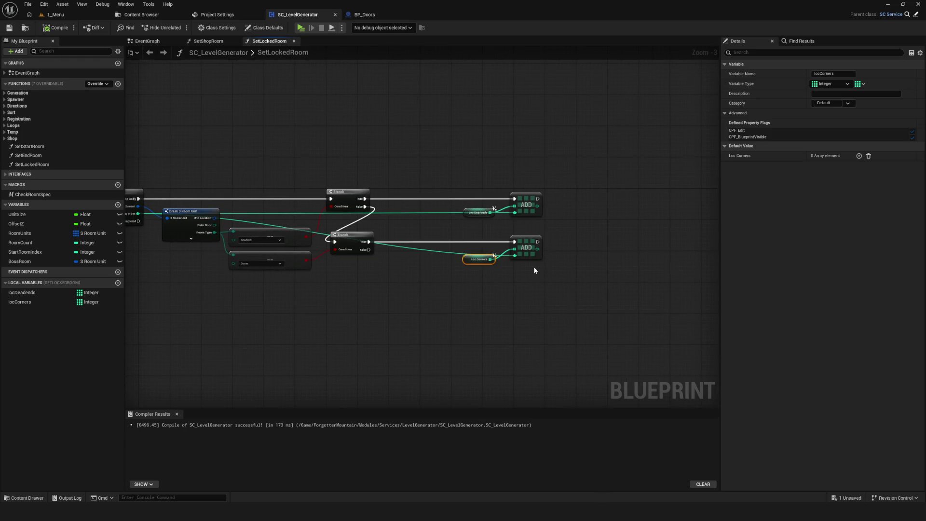
{"action": "scroll", "coordinate": [441, 263], "scroll_direction": "down", "scroll_amount": 4}
{"action": "scroll", "coordinate": [385, 288], "scroll_direction": "up", "scroll_amount": 5}
{"action": "left_click_drag", "start_coordinate": [385, 288], "coordinate": [432, 280]}
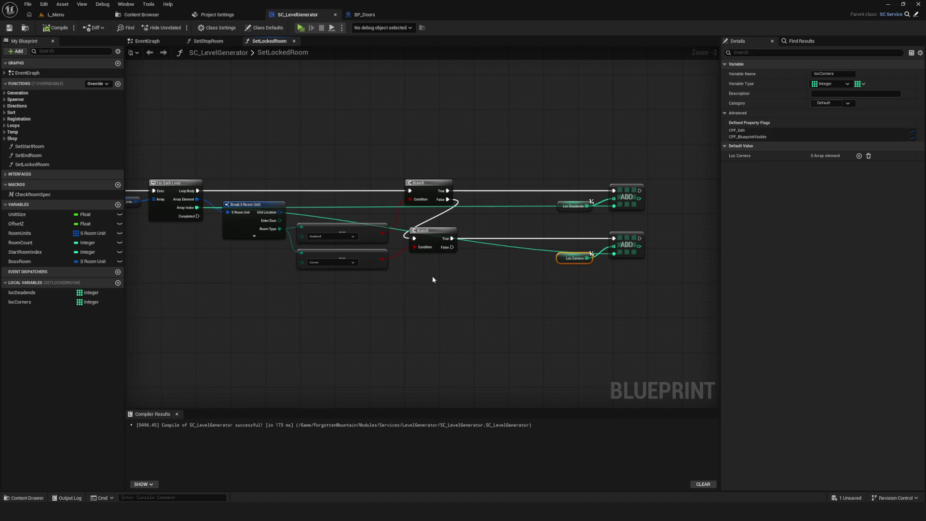
{"action": "scroll", "coordinate": [432, 276], "scroll_direction": "down", "scroll_amount": 5}
{"action": "scroll", "coordinate": [391, 243], "scroll_direction": "up", "scroll_amount": 4}
{"action": "mouse_move", "coordinate": [433, 212]}
{"action": "left_mouse_down"}
{"action": "mouse_move", "coordinate": [477, 236]}
{"action": "mouse_move", "coordinate": [490, 223]}
{"action": "mouse_move", "coordinate": [643, 208]}
{"action": "left_mouse_up"}
{"action": "scroll", "coordinate": [468, 222], "scroll_direction": "up", "scroll_amount": 3}
{"action": "key", "text": "ctrl+s"}
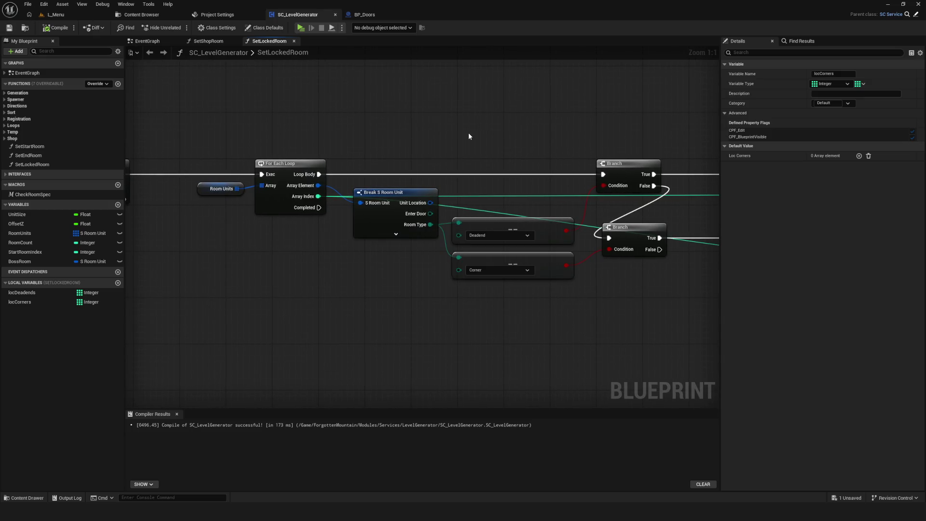
Move the Loc Deadends and Loc Corners getters and ADD nodes left, then recompile SC_LevelGenerator.
{"action": "scroll", "coordinate": [502, 186], "scroll_direction": "down", "scroll_amount": 6}
{"action": "scroll", "coordinate": [589, 200], "scroll_direction": "up", "scroll_amount": 5}
{"action": "scroll", "coordinate": [544, 208], "scroll_direction": "down", "scroll_amount": 1}
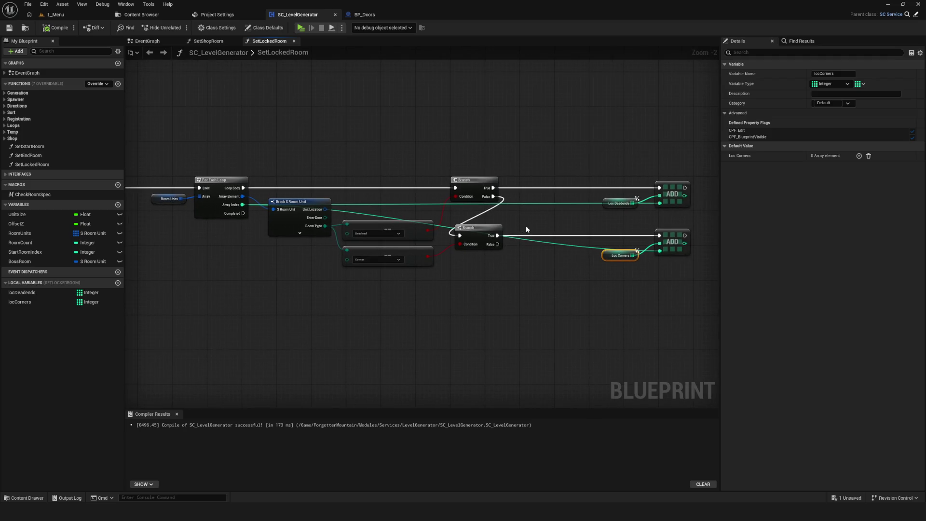
{"action": "left_click_drag", "start_coordinate": [598, 179], "coordinate": [694, 262]}
{"action": "left_click_drag", "start_coordinate": [667, 197], "coordinate": [613, 196]}
{"action": "scroll", "coordinate": [600, 276], "scroll_direction": "up", "scroll_amount": 2}
{"action": "mouse_move", "coordinate": [600, 277]}
{"action": "left_mouse_down"}
{"action": "mouse_move", "coordinate": [455, 282]}
{"action": "mouse_move", "coordinate": [550, 303]}
{"action": "left_mouse_up"}
{"action": "left_click", "coordinate": [60, 28]}
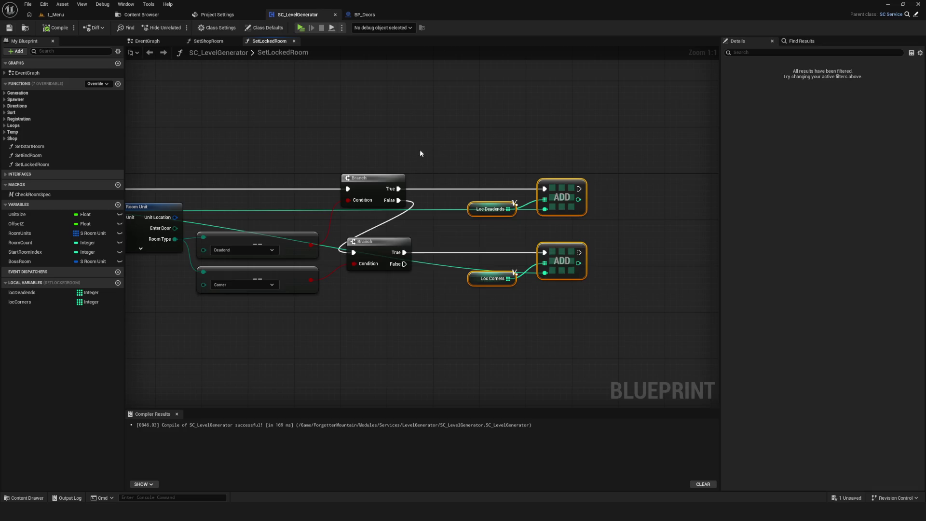
{"action": "left_click_drag", "start_coordinate": [243, 175], "coordinate": [441, 187]}
{"action": "scroll", "coordinate": [440, 190], "scroll_direction": "down", "scroll_amount": 10}
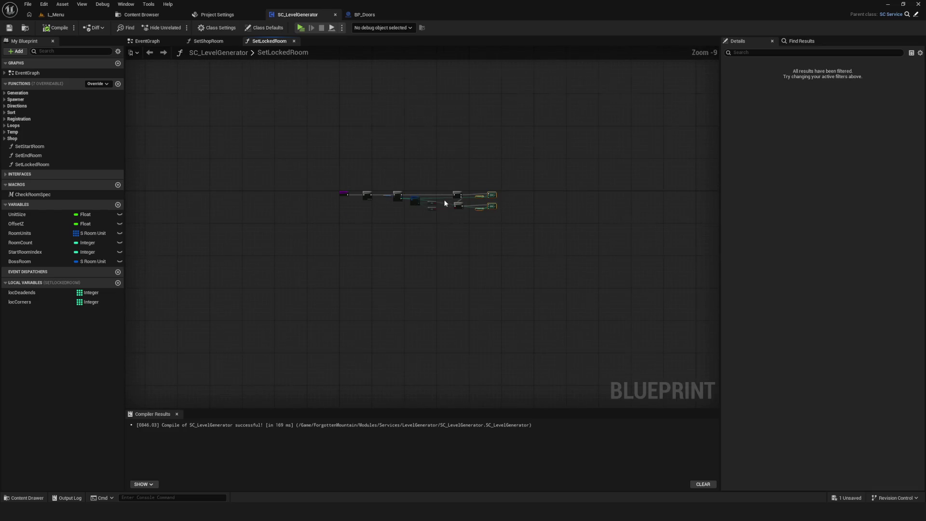
{"action": "scroll", "coordinate": [444, 205], "scroll_direction": "up", "scroll_amount": 7}
{"action": "scroll", "coordinate": [378, 247], "scroll_direction": "up", "scroll_amount": 2}
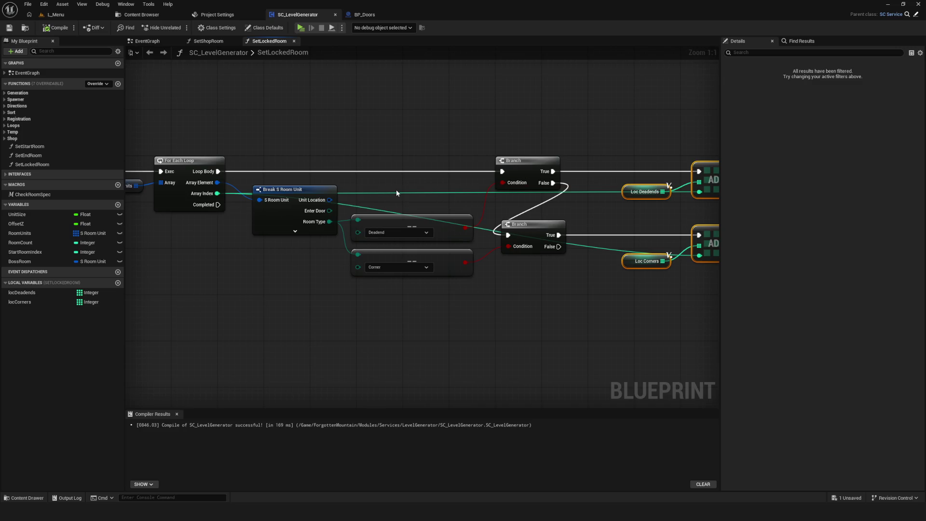
Start the game preview, then quit it from the main menu.
{"action": "left_click", "coordinate": [301, 28]}
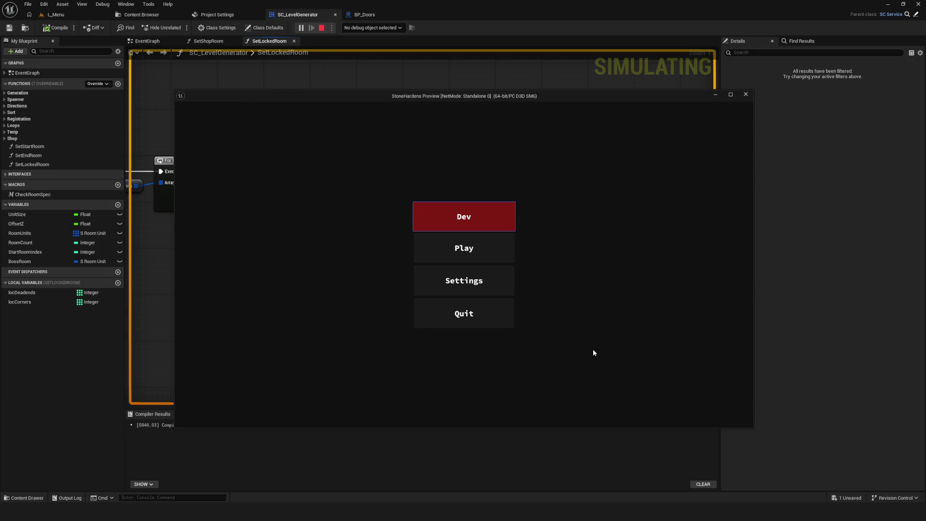
{"action": "left_click", "coordinate": [472, 313]}
{"action": "left_click", "coordinate": [444, 278]}
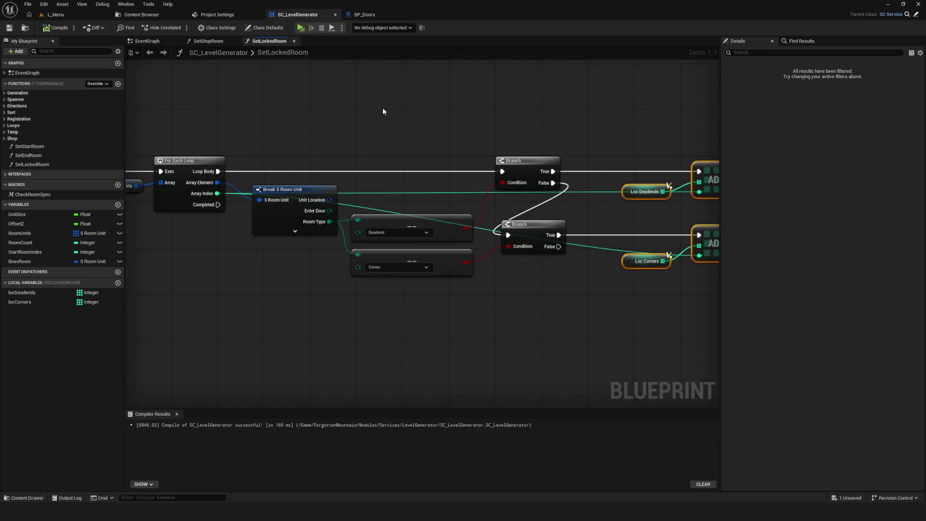
Relaunch the preview, load SavedGame0, travel through the cavern rooms, then stop.
{"action": "key", "text": "alt+p"}
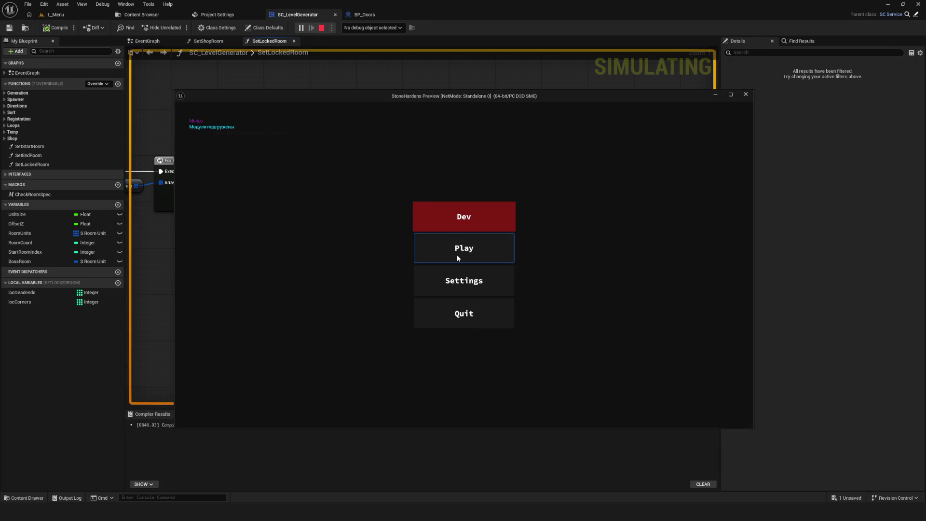
{"action": "left_click", "coordinate": [457, 257]}
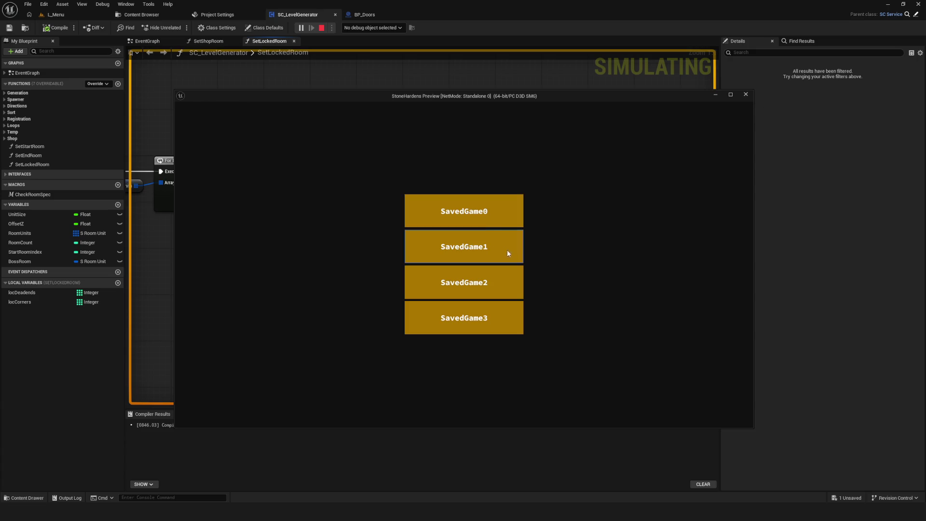
{"action": "left_click", "coordinate": [496, 228]}
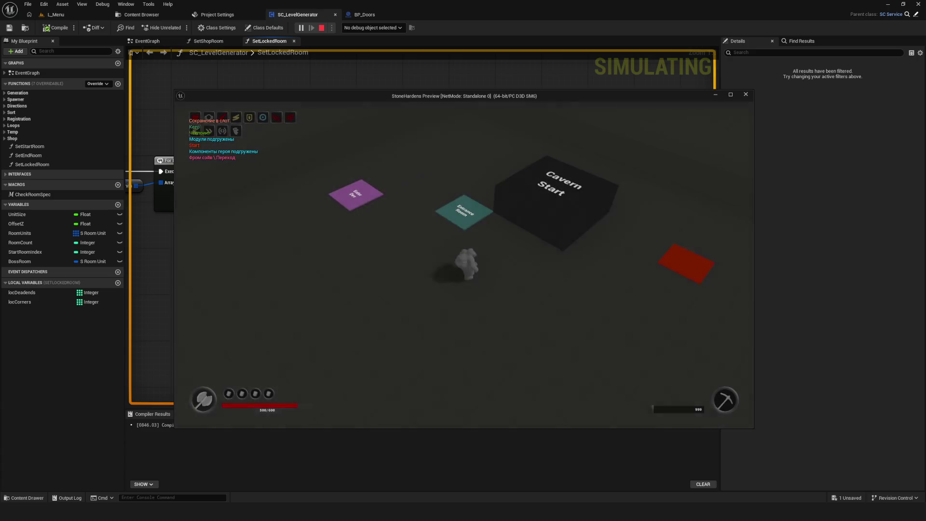
{"action": "left_click", "coordinate": [528, 227]}
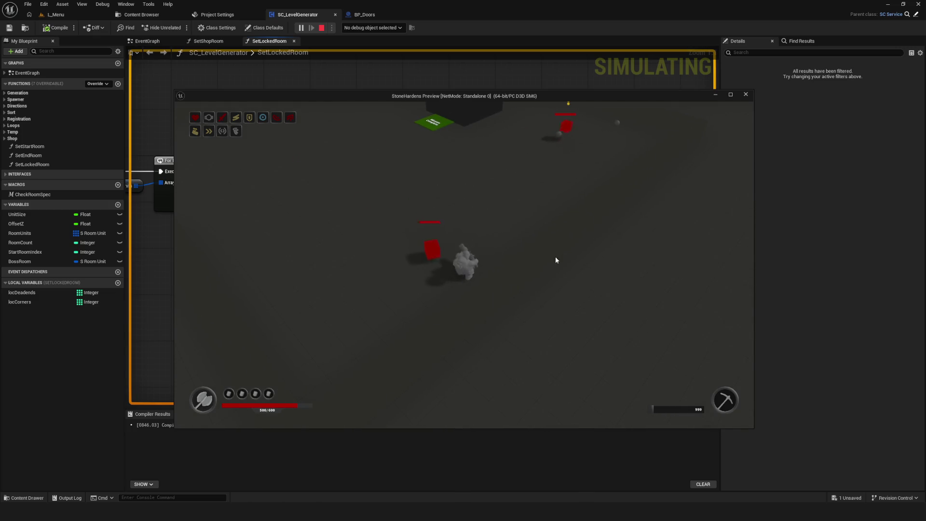
{"action": "key", "text": "Escape"}
Nudge the Deadend and Corner comparison nodes up-right and save the blueprint.
{"action": "scroll", "coordinate": [344, 86], "scroll_direction": "down", "scroll_amount": 5}
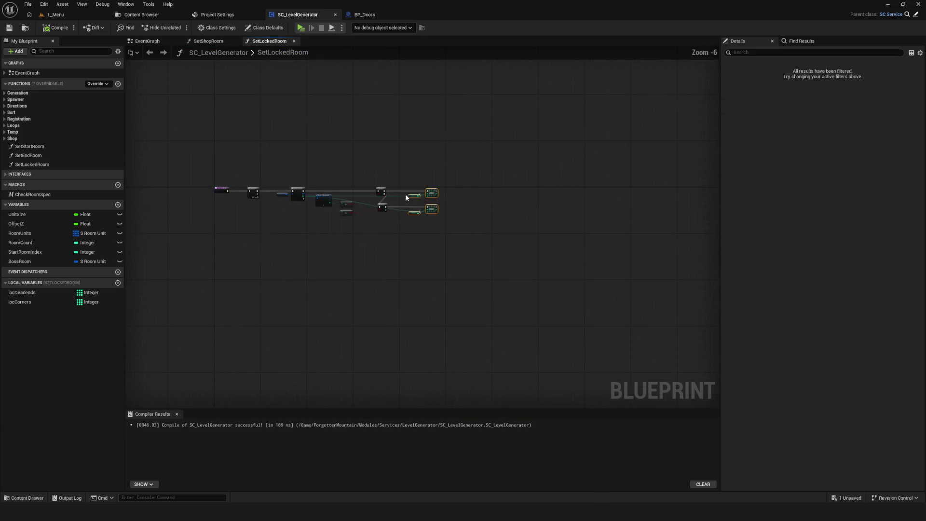
{"action": "scroll", "coordinate": [333, 79], "scroll_direction": "up", "scroll_amount": 5}
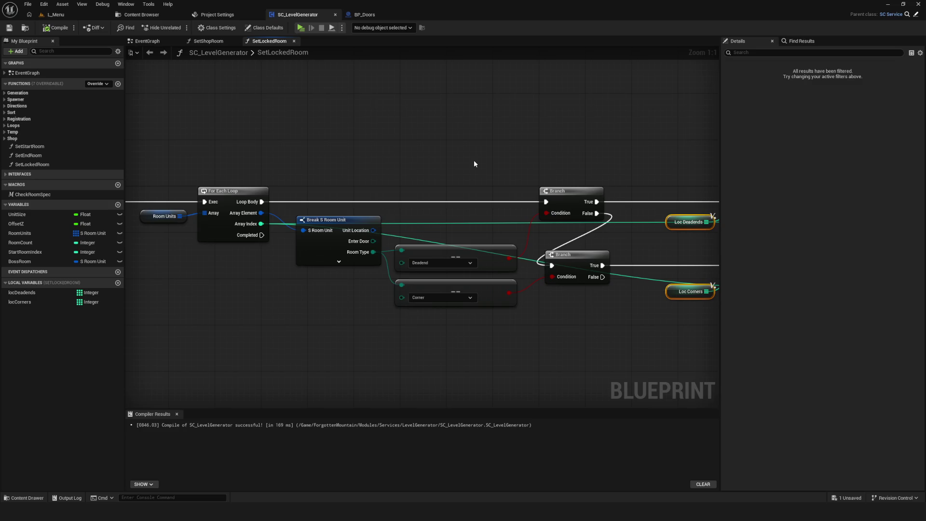
{"action": "mouse_move", "coordinate": [473, 163]}
{"action": "left_mouse_down"}
{"action": "mouse_move", "coordinate": [401, 147]}
{"action": "mouse_move", "coordinate": [408, 335]}
{"action": "left_mouse_up"}
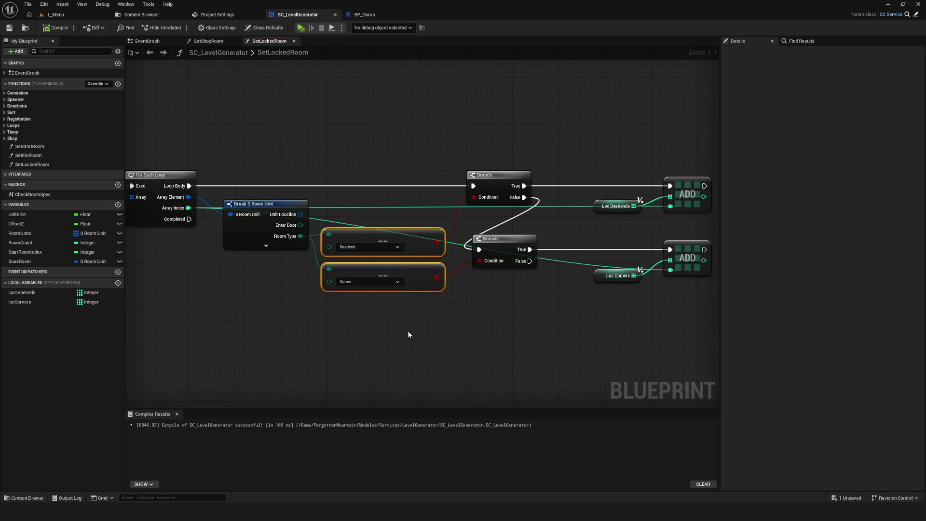
{"action": "left_click_drag", "start_coordinate": [386, 233], "coordinate": [400, 226]}
{"action": "scroll", "coordinate": [435, 213], "scroll_direction": "down", "scroll_amount": 3}
{"action": "scroll", "coordinate": [489, 233], "scroll_direction": "up", "scroll_amount": 1}
{"action": "left_click_drag", "start_coordinate": [464, 161], "coordinate": [698, 313]}
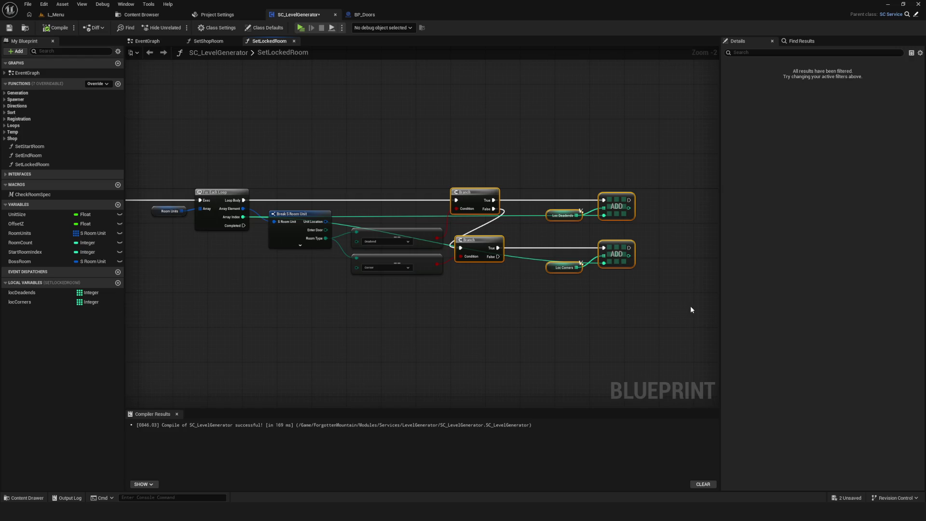
{"action": "mouse_move", "coordinate": [483, 300]}
{"action": "left_mouse_down"}
{"action": "mouse_move", "coordinate": [425, 304]}
{"action": "mouse_move", "coordinate": [476, 311]}
{"action": "mouse_move", "coordinate": [571, 302]}
{"action": "left_mouse_up"}
{"action": "key", "text": "ctrl+s"}
Shift both Branch nodes right and move the For Each Loop group left.
{"action": "mouse_move", "coordinate": [506, 180]}
{"action": "left_mouse_down"}
{"action": "mouse_move", "coordinate": [677, 332]}
{"action": "mouse_move", "coordinate": [521, 299]}
{"action": "left_mouse_up"}
{"action": "scroll", "coordinate": [503, 206], "scroll_direction": "up", "scroll_amount": 2}
{"action": "mouse_move", "coordinate": [505, 205]}
{"action": "left_mouse_down"}
{"action": "mouse_move", "coordinate": [542, 194]}
{"action": "mouse_move", "coordinate": [512, 197]}
{"action": "left_mouse_up"}
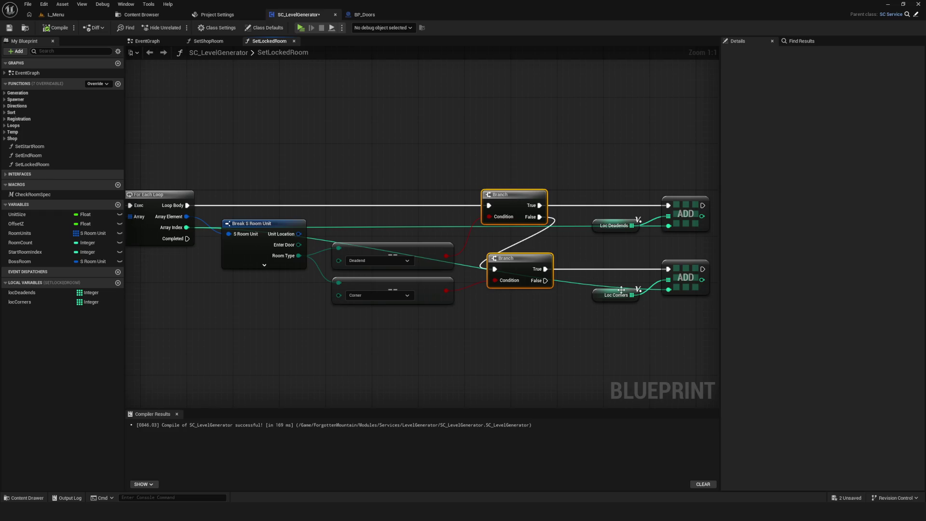
{"action": "left_click_drag", "start_coordinate": [534, 291], "coordinate": [458, 283]}
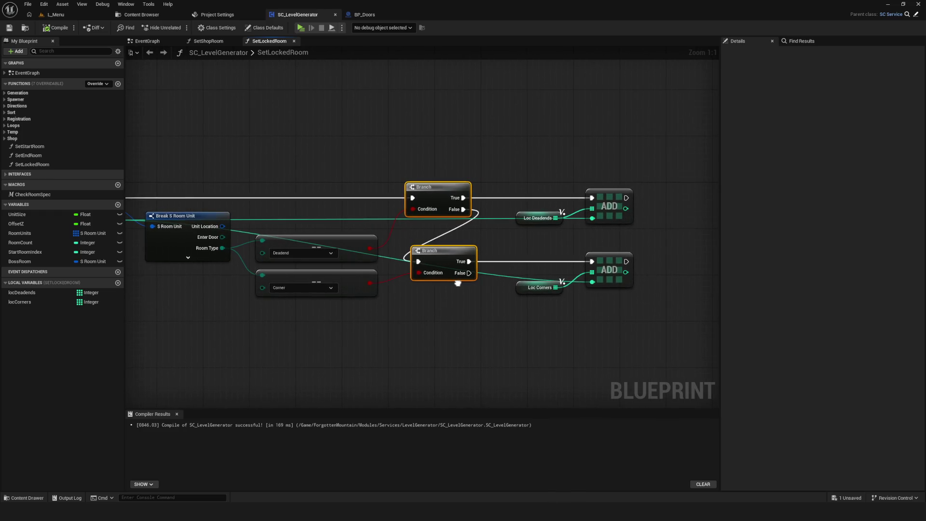
{"action": "scroll", "coordinate": [457, 283], "scroll_direction": "down", "scroll_amount": 5}
{"action": "scroll", "coordinate": [399, 205], "scroll_direction": "up", "scroll_amount": 3}
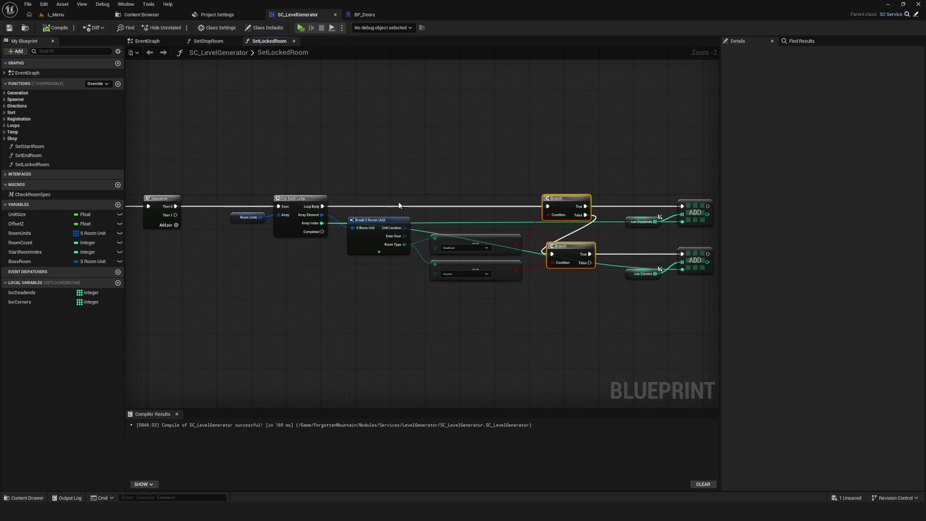
{"action": "scroll", "coordinate": [399, 205], "scroll_direction": "down", "scroll_amount": 1}
{"action": "left_click_drag", "start_coordinate": [244, 196], "coordinate": [746, 362]}
{"action": "scroll", "coordinate": [456, 207], "scroll_direction": "up", "scroll_amount": 3}
{"action": "mouse_move", "coordinate": [470, 211]}
{"action": "left_mouse_down"}
{"action": "mouse_move", "coordinate": [407, 211]}
{"action": "mouse_move", "coordinate": [436, 211]}
{"action": "left_mouse_up"}
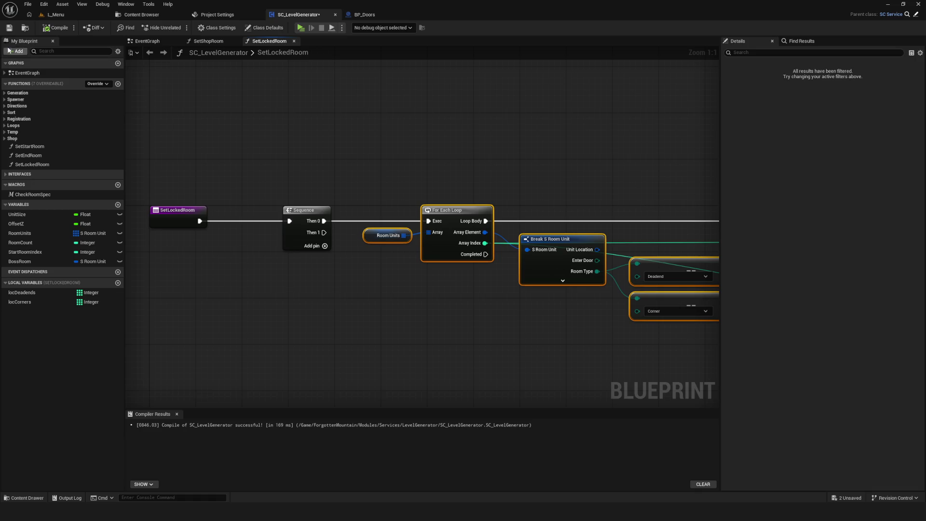
{"action": "scroll", "coordinate": [371, 253], "scroll_direction": "down", "scroll_amount": 3}
{"action": "mouse_move", "coordinate": [363, 275]}
{"action": "left_mouse_down"}
{"action": "mouse_move", "coordinate": [297, 260]}
{"action": "mouse_move", "coordinate": [310, 271]}
{"action": "mouse_move", "coordinate": [388, 270]}
{"action": "left_mouse_up"}
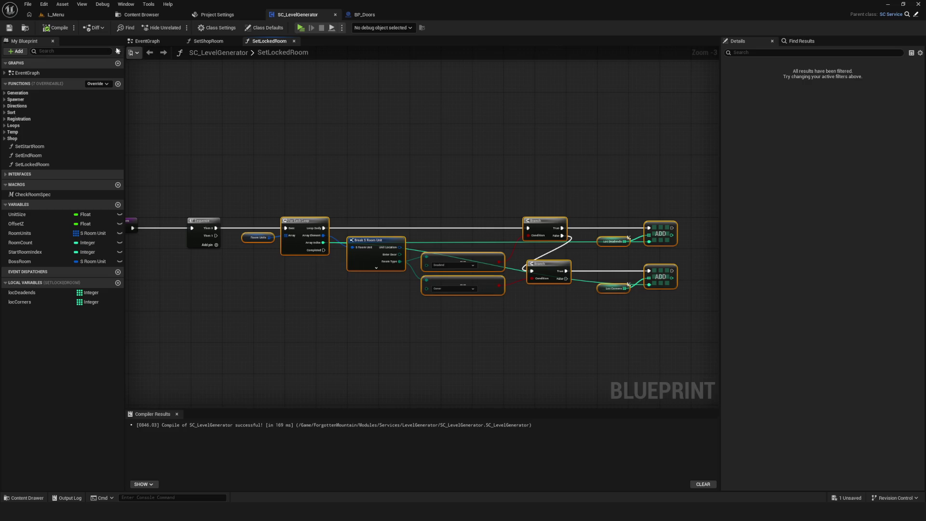
Save SC_LevelGenerator and launch a fresh game preview.
{"action": "scroll", "coordinate": [330, 212], "scroll_direction": "down", "scroll_amount": 3}
{"action": "scroll", "coordinate": [320, 217], "scroll_direction": "up", "scroll_amount": 3}
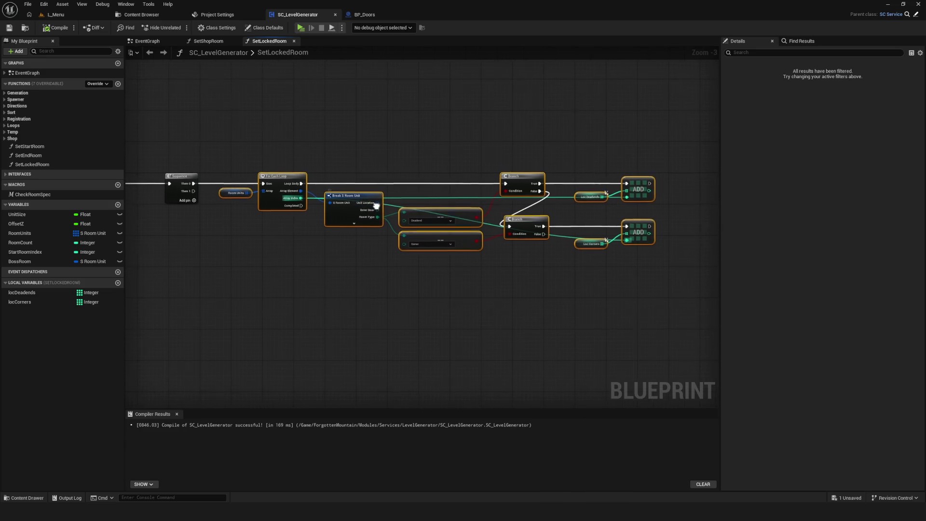
{"action": "left_click", "coordinate": [11, 29]}
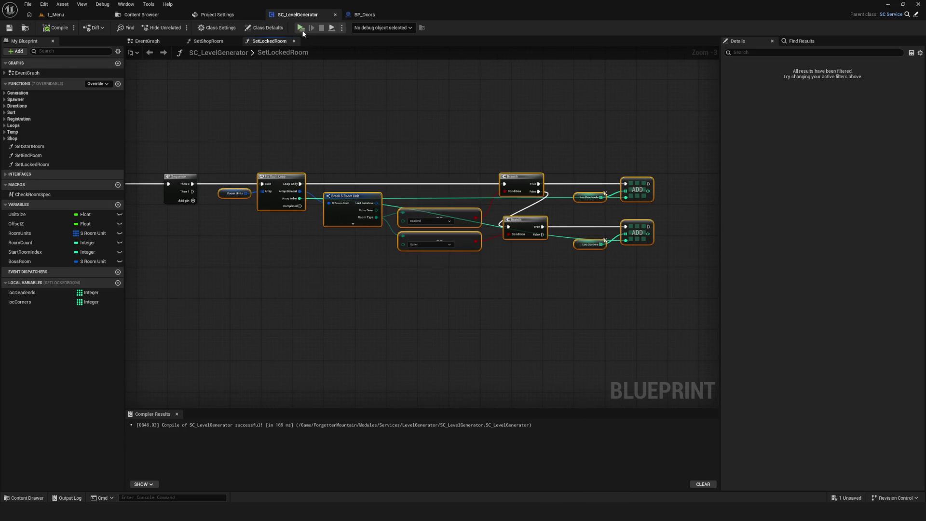
{"action": "left_click", "coordinate": [300, 29]}
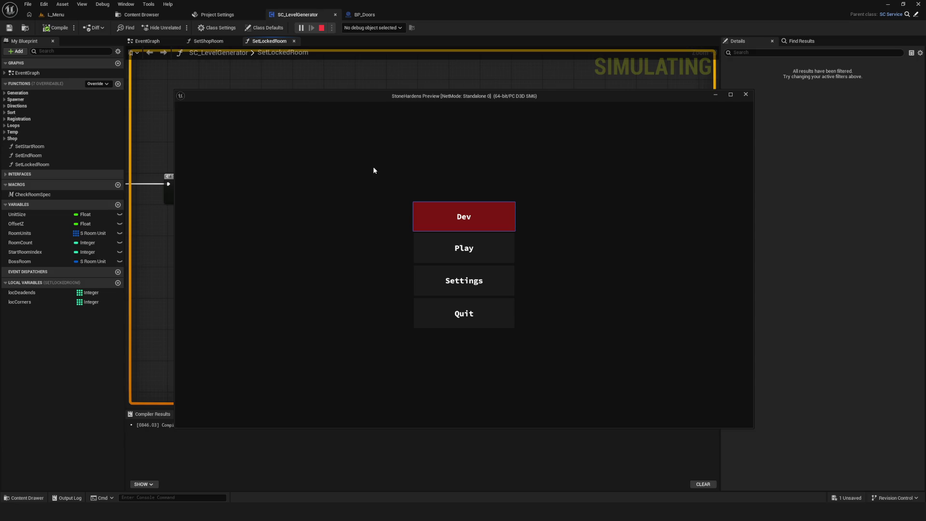
Start the game from the main menu, then stop the preview.
{"action": "left_click", "coordinate": [447, 212]}
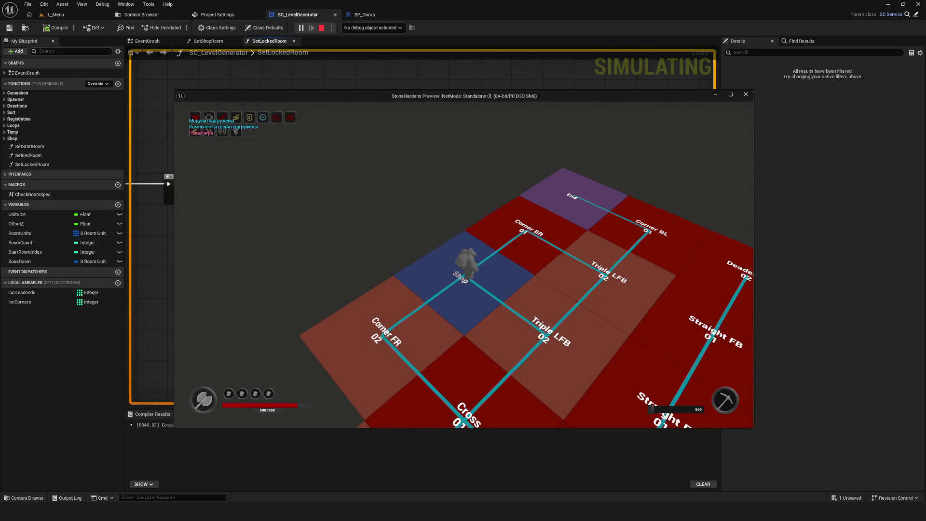
{"action": "scroll", "coordinate": [629, 264], "scroll_direction": "down", "scroll_amount": 2}
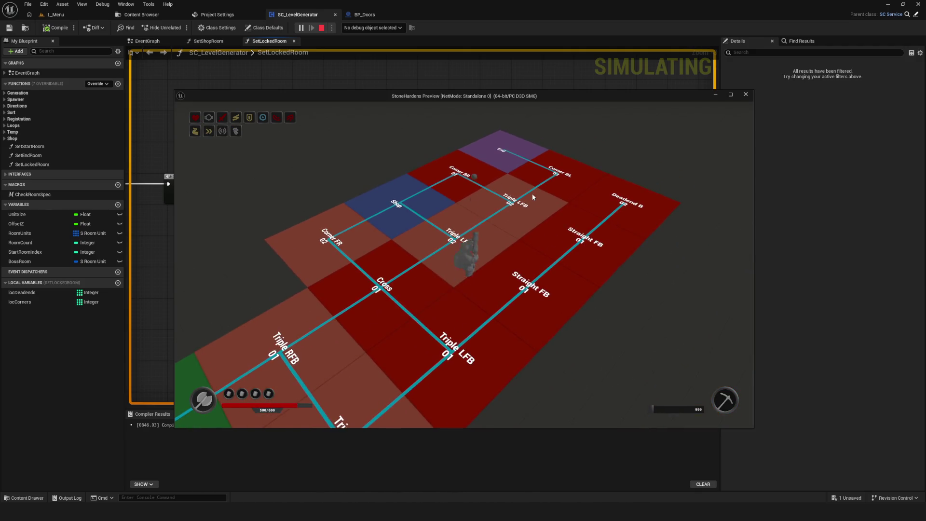
{"action": "key", "text": "Escape"}
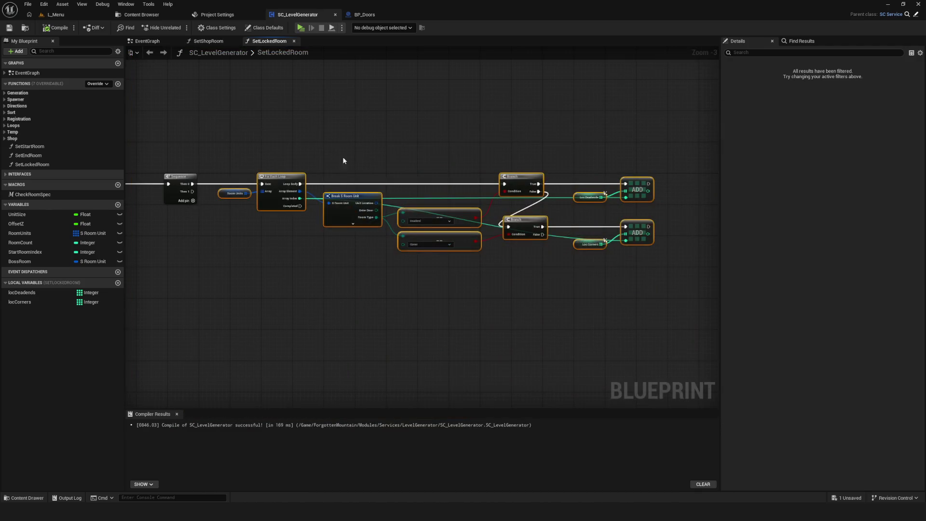
Play-test a new game, walking the corridor toward the Shop and End rooms, then stop.
{"action": "left_click", "coordinate": [300, 28]}
{"action": "left_click", "coordinate": [458, 220]}
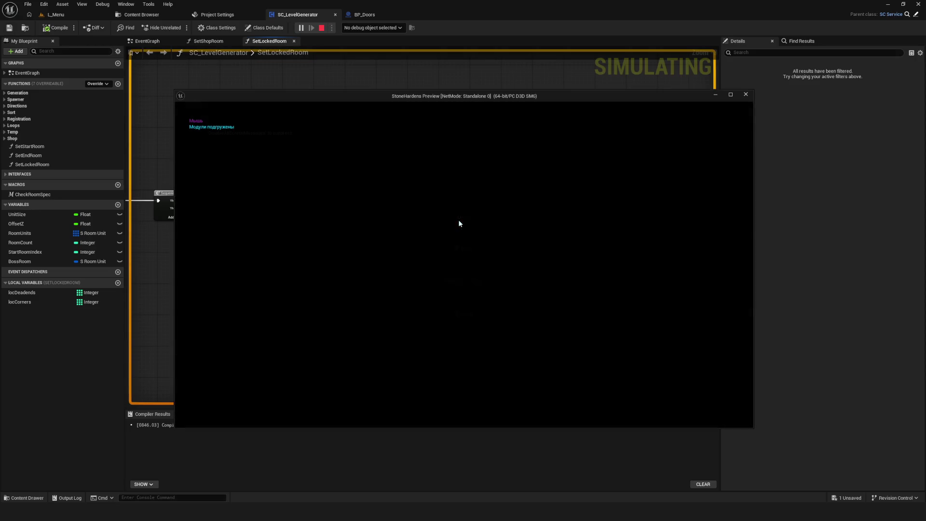
{"action": "key", "text": "s"}
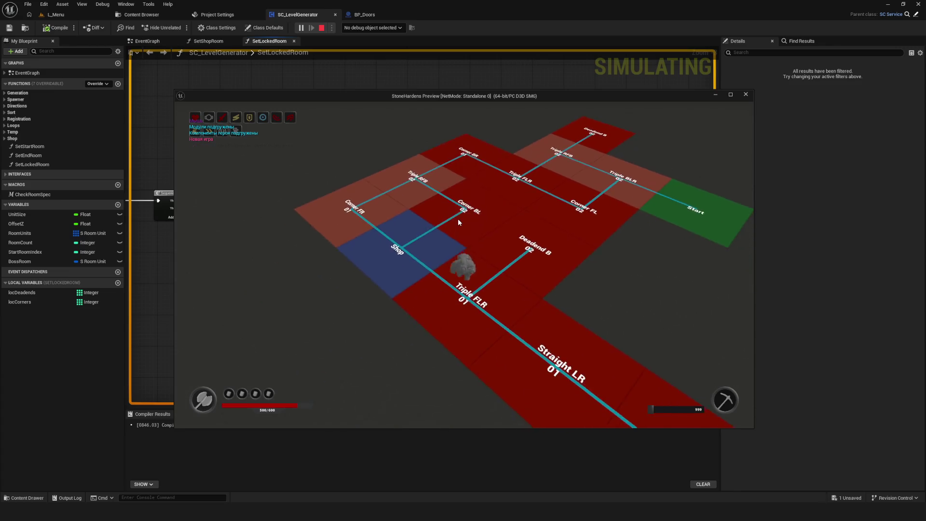
{"action": "key", "text": "w"}
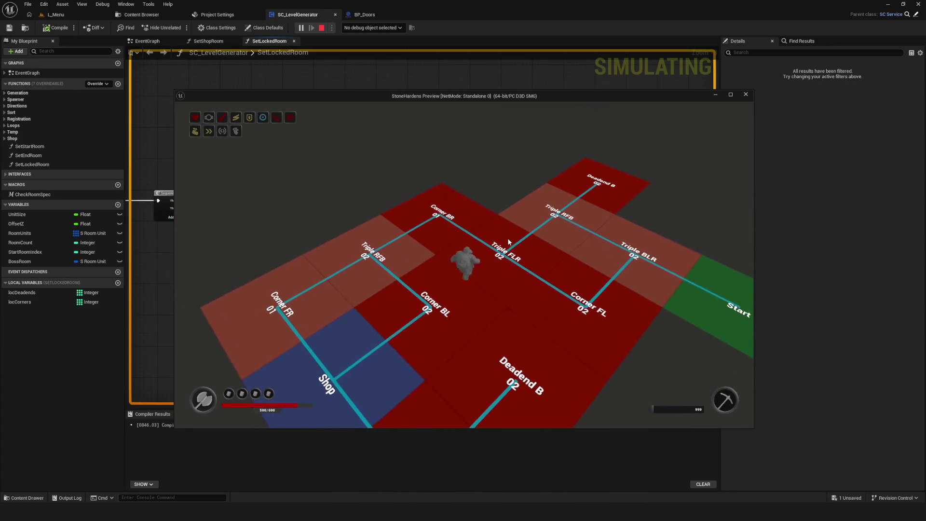
{"action": "key", "text": "s"}
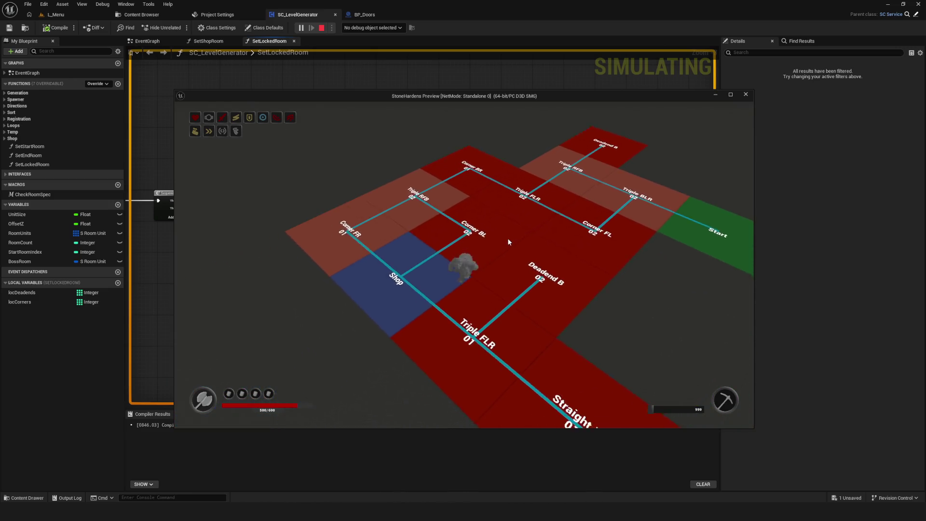
{"action": "key", "text": "s"}
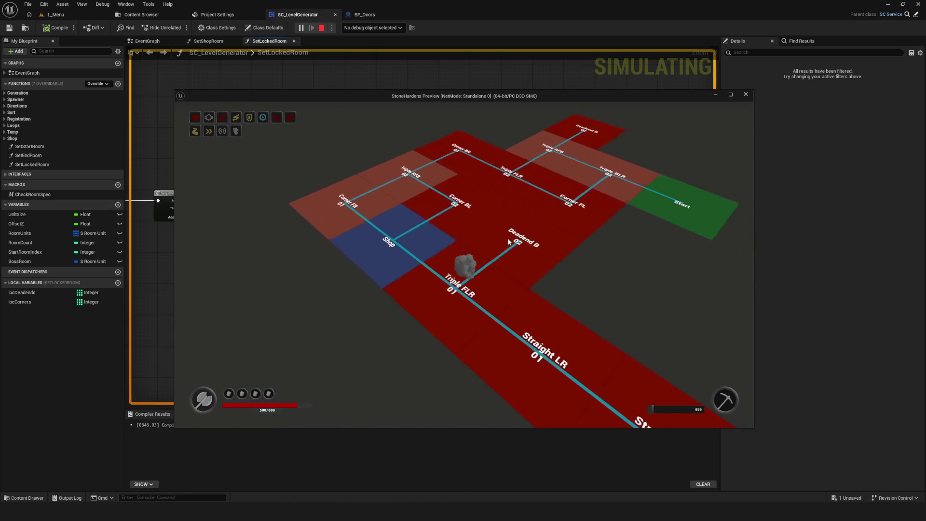
{"action": "key", "text": "w"}
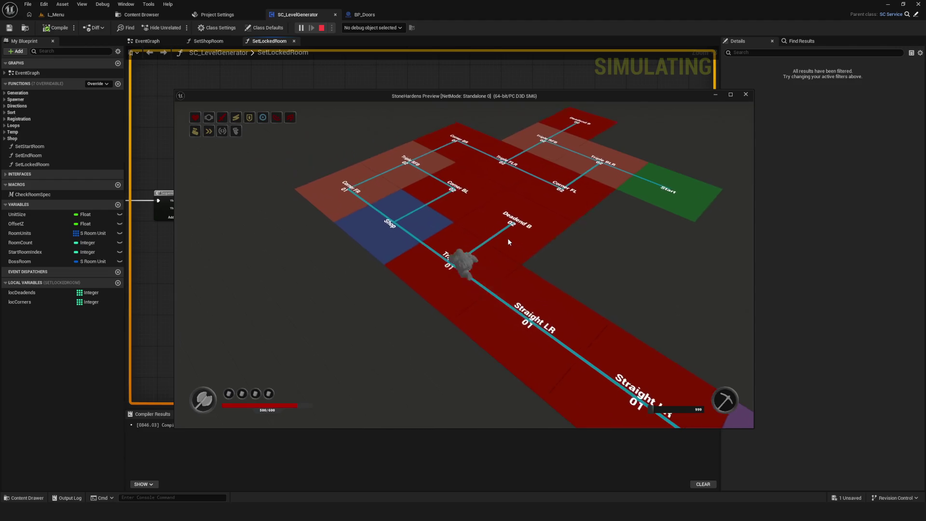
{"action": "key", "text": "Escape"}
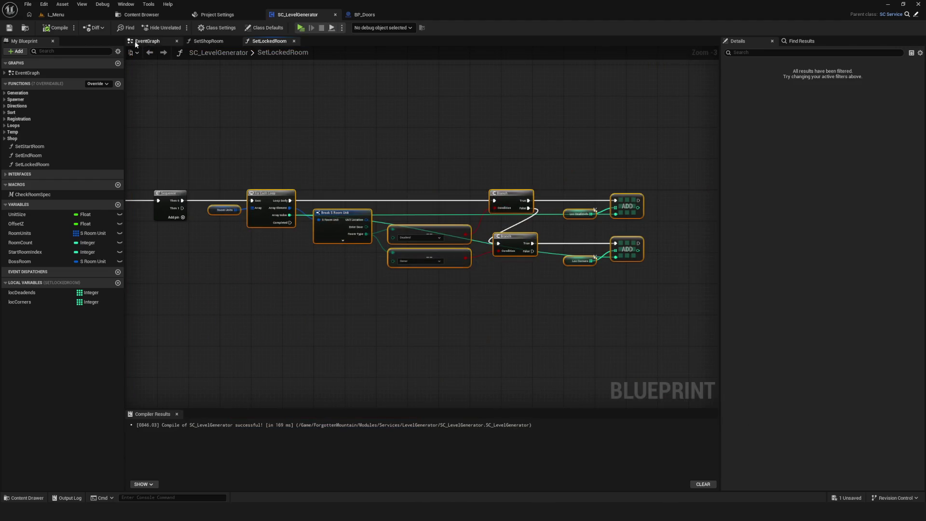
Run a third new game out of the Shop room, stop it, and save the blueprint.
{"action": "left_click", "coordinate": [307, 29]}
{"action": "left_click", "coordinate": [507, 224]}
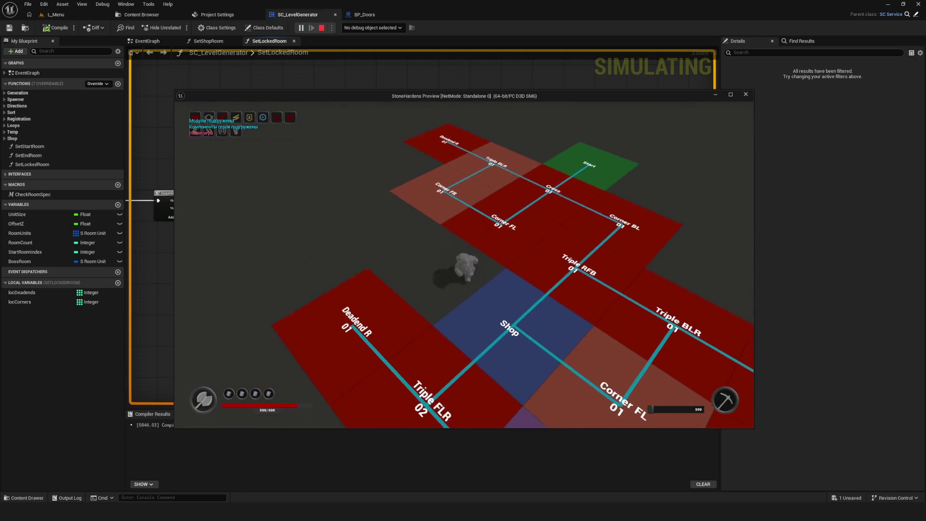
{"action": "key", "text": "w"}
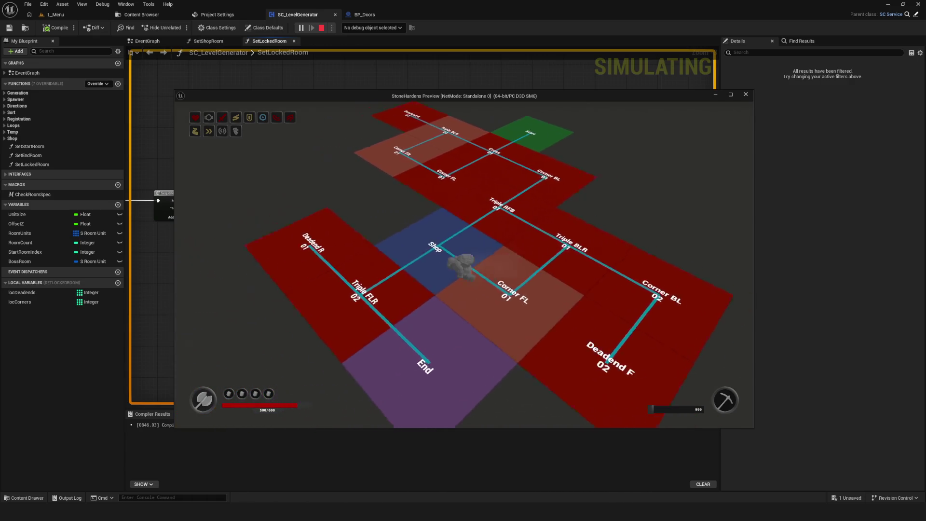
{"action": "key", "text": "Escape"}
{"action": "scroll", "coordinate": [428, 236], "scroll_direction": "up", "scroll_amount": 6}
{"action": "key", "text": "ctrl+s"}
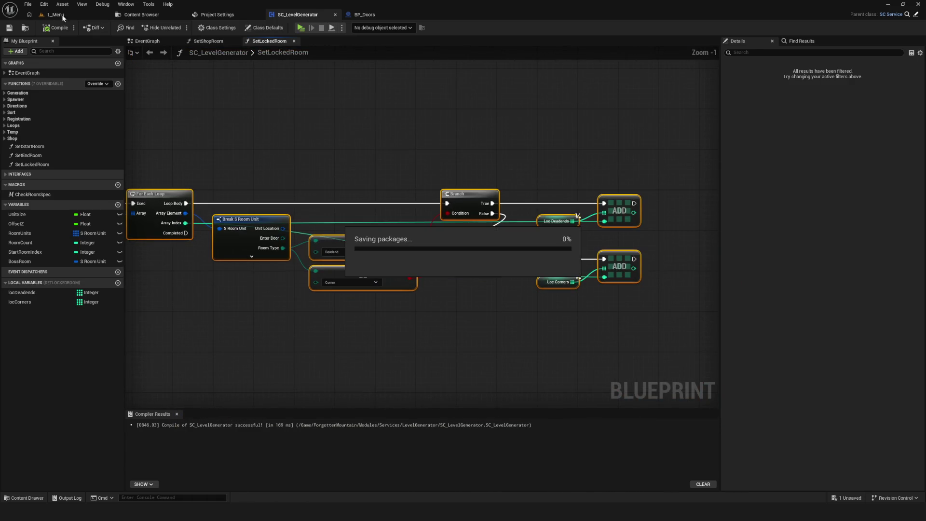
Shift the Break S Room Unit node slightly left and save the blueprint.
{"action": "scroll", "coordinate": [471, 233], "scroll_direction": "up", "scroll_amount": 1}
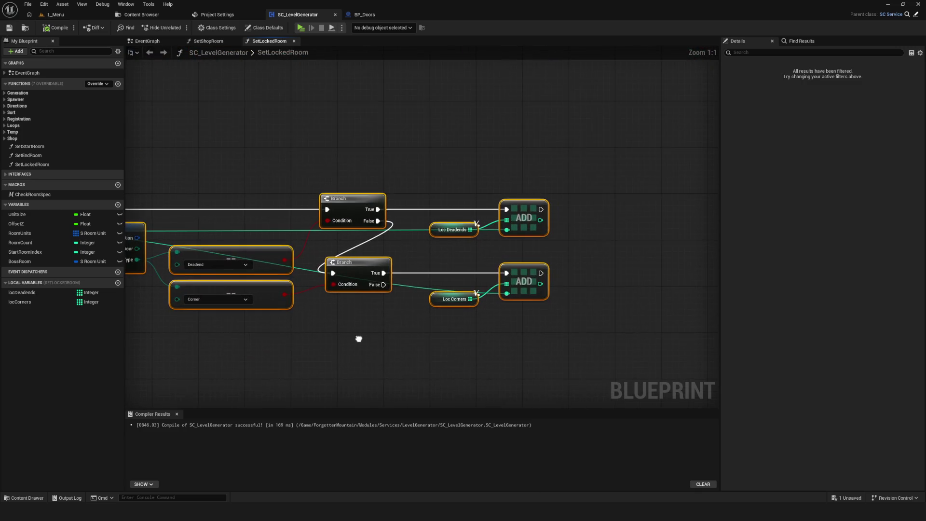
{"action": "left_click_drag", "start_coordinate": [474, 293], "coordinate": [624, 255]}
{"action": "left_click", "coordinate": [452, 204]}
{"action": "left_click_drag", "start_coordinate": [453, 204], "coordinate": [447, 204]}
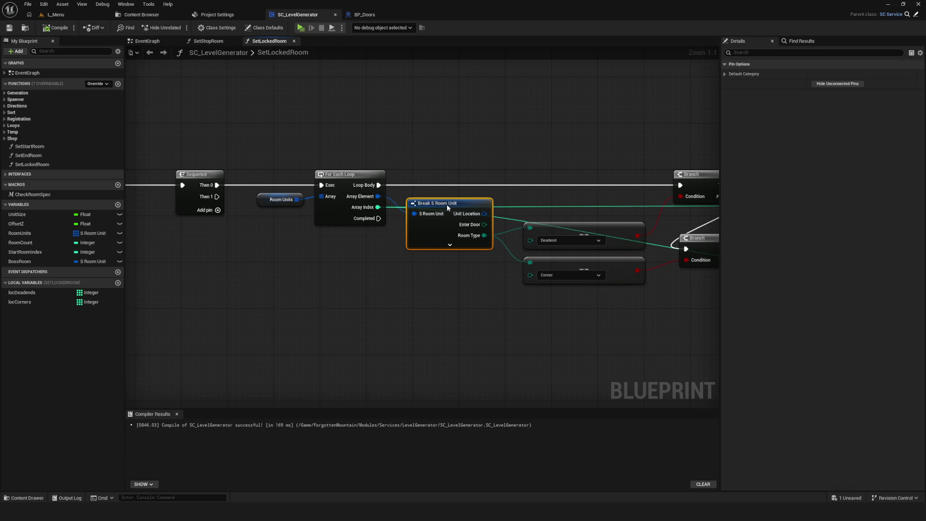
{"action": "left_click_drag", "start_coordinate": [666, 353], "coordinate": [388, 311]}
{"action": "left_click_drag", "start_coordinate": [199, 216], "coordinate": [434, 236]}
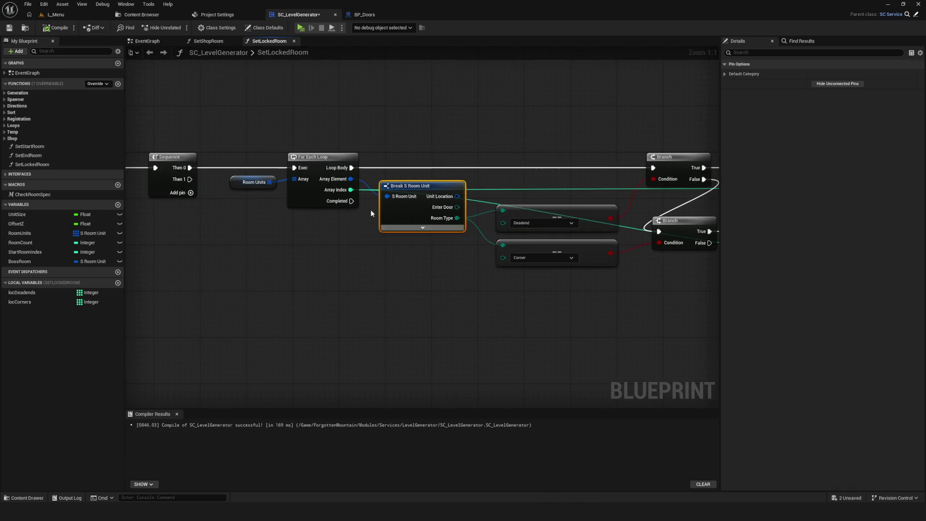
{"action": "left_click", "coordinate": [17, 28]}
Inspect the Sequence and Loc Corners nodes, then save SC_LevelGenerator again.
{"action": "mouse_move", "coordinate": [337, 210]}
{"action": "left_mouse_down"}
{"action": "mouse_move", "coordinate": [658, 226]}
{"action": "mouse_move", "coordinate": [398, 224]}
{"action": "left_mouse_up"}
{"action": "scroll", "coordinate": [398, 225], "scroll_direction": "down", "scroll_amount": 4}
{"action": "scroll", "coordinate": [338, 217], "scroll_direction": "up", "scroll_amount": 4}
{"action": "left_click", "coordinate": [246, 174]}
{"action": "mouse_move", "coordinate": [551, 236]}
{"action": "left_mouse_down"}
{"action": "mouse_move", "coordinate": [232, 210]}
{"action": "mouse_move", "coordinate": [714, 204]}
{"action": "mouse_move", "coordinate": [270, 188]}
{"action": "left_mouse_up"}
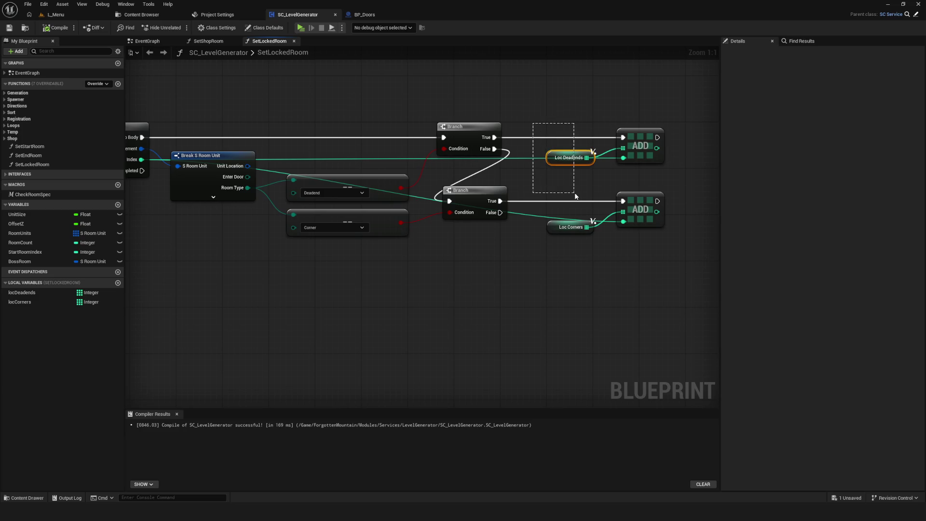
{"action": "left_click_drag", "start_coordinate": [576, 196], "coordinate": [580, 264]}
{"action": "left_click", "coordinate": [9, 28]}
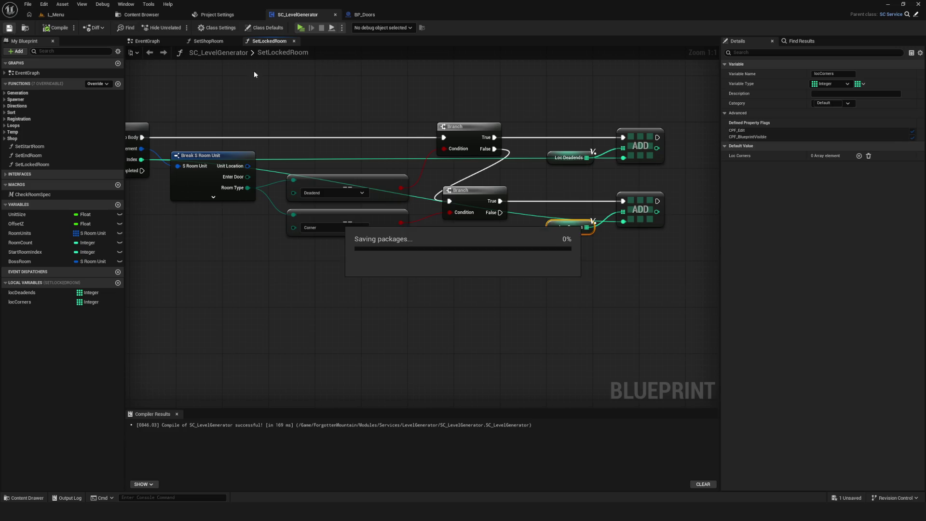
Select every node in the SetLockedRoom graph and move the chain up and right.
{"action": "scroll", "coordinate": [425, 155], "scroll_direction": "down", "scroll_amount": 5}
{"action": "scroll", "coordinate": [589, 201], "scroll_direction": "up", "scroll_amount": 3}
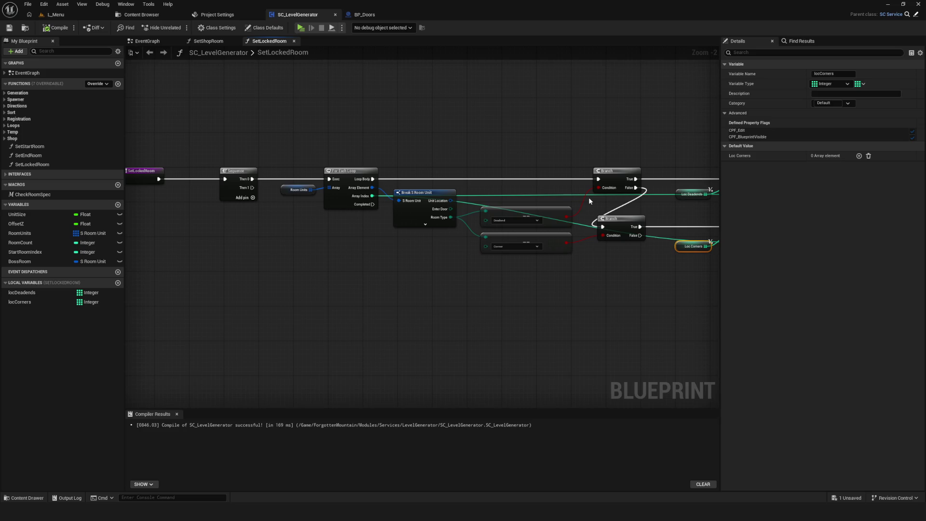
{"action": "scroll", "coordinate": [501, 160], "scroll_direction": "down", "scroll_amount": 4}
{"action": "scroll", "coordinate": [434, 226], "scroll_direction": "up", "scroll_amount": 5}
{"action": "scroll", "coordinate": [477, 217], "scroll_direction": "down", "scroll_amount": 4}
{"action": "scroll", "coordinate": [476, 240], "scroll_direction": "up", "scroll_amount": 2}
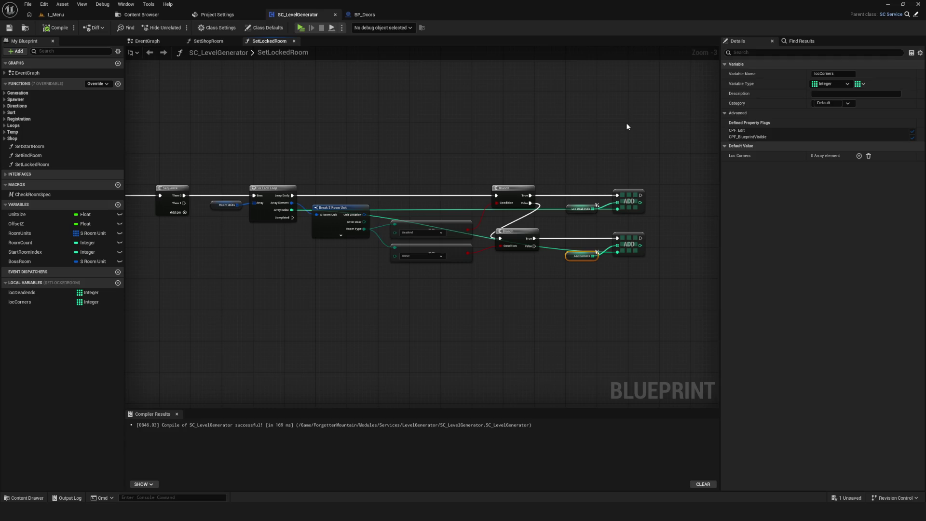
{"action": "scroll", "coordinate": [578, 145], "scroll_direction": "down", "scroll_amount": 3}
{"action": "scroll", "coordinate": [530, 179], "scroll_direction": "up", "scroll_amount": 4}
{"action": "scroll", "coordinate": [486, 176], "scroll_direction": "down", "scroll_amount": 2}
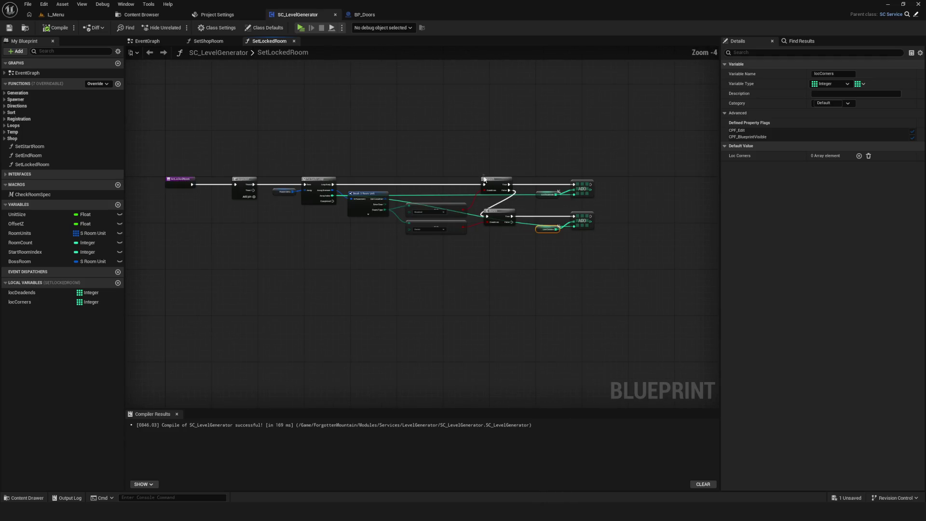
{"action": "left_click_drag", "start_coordinate": [443, 264], "coordinate": [429, 268]}
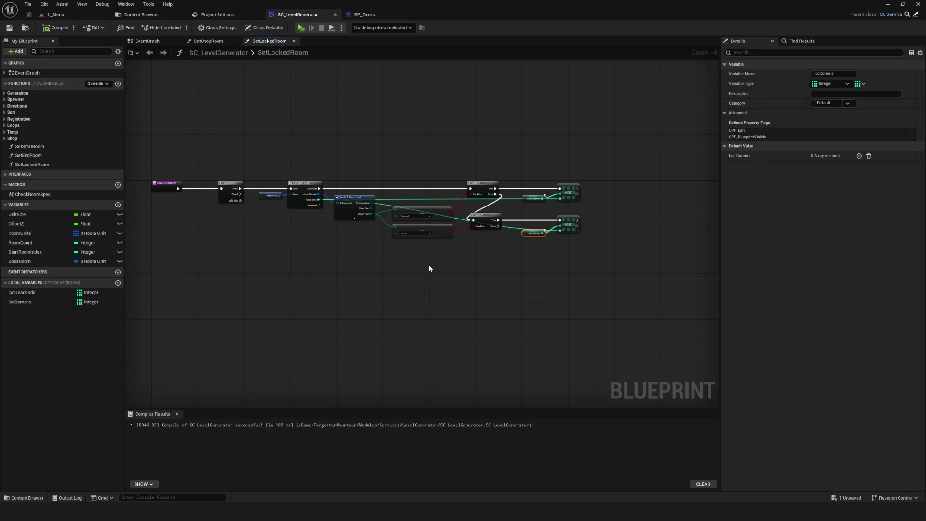
{"action": "mouse_move", "coordinate": [272, 160]}
{"action": "left_mouse_down"}
{"action": "mouse_move", "coordinate": [256, 170]}
{"action": "mouse_move", "coordinate": [577, 293]}
{"action": "left_mouse_up"}
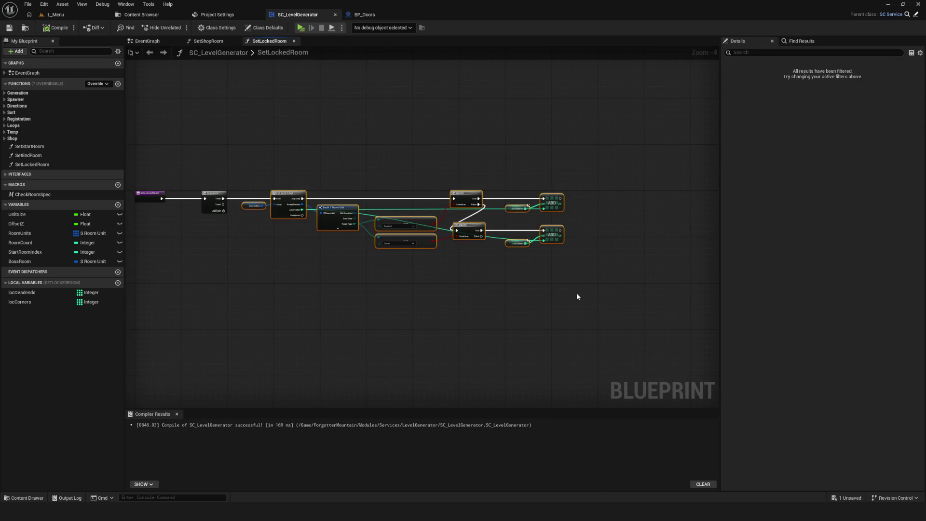
{"action": "scroll", "coordinate": [280, 198], "scroll_direction": "up", "scroll_amount": 2}
{"action": "mouse_move", "coordinate": [266, 210]}
{"action": "left_mouse_down"}
{"action": "mouse_move", "coordinate": [324, 191]}
{"action": "mouse_move", "coordinate": [405, 250]}
{"action": "left_mouse_up"}
Move the Break S Room Unit node lower and save the blueprint.
{"action": "scroll", "coordinate": [213, 181], "scroll_direction": "up", "scroll_amount": 2}
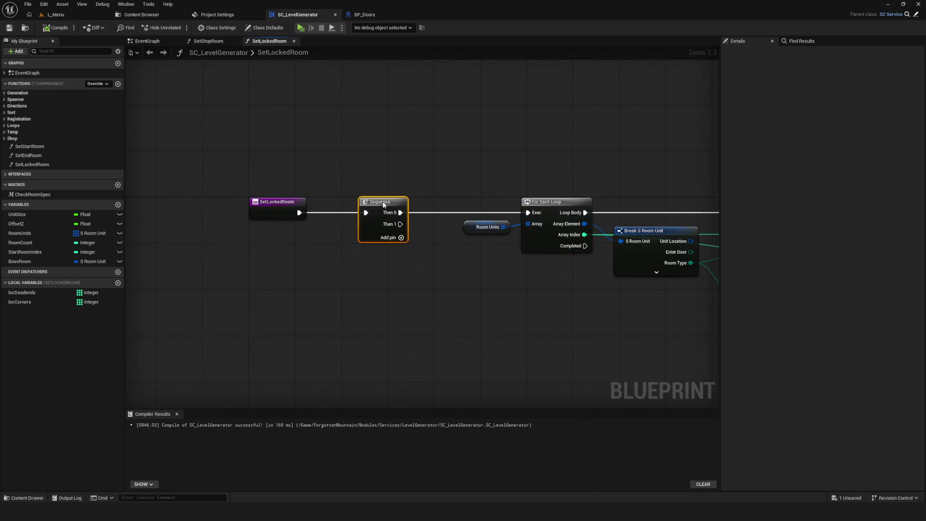
{"action": "scroll", "coordinate": [510, 243], "scroll_direction": "down", "scroll_amount": 2}
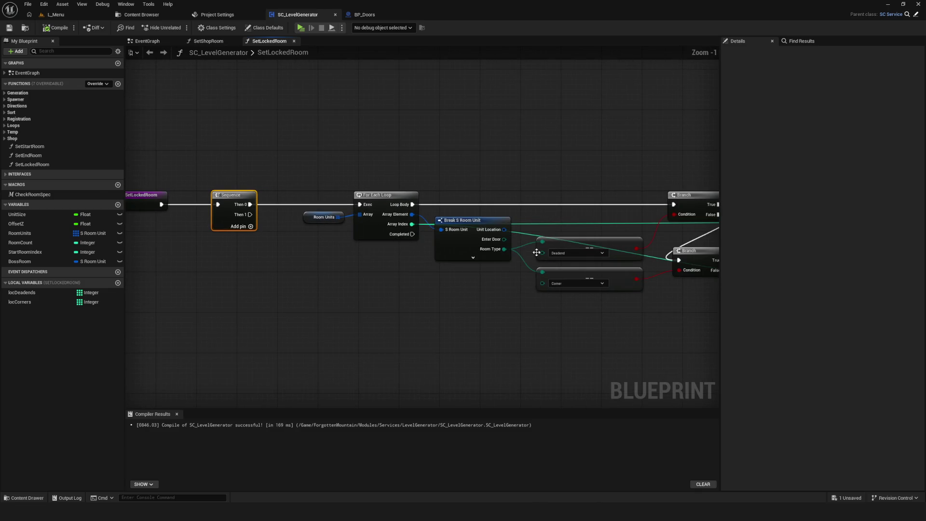
{"action": "scroll", "coordinate": [371, 224], "scroll_direction": "down", "scroll_amount": 5}
{"action": "scroll", "coordinate": [372, 224], "scroll_direction": "up", "scroll_amount": 5}
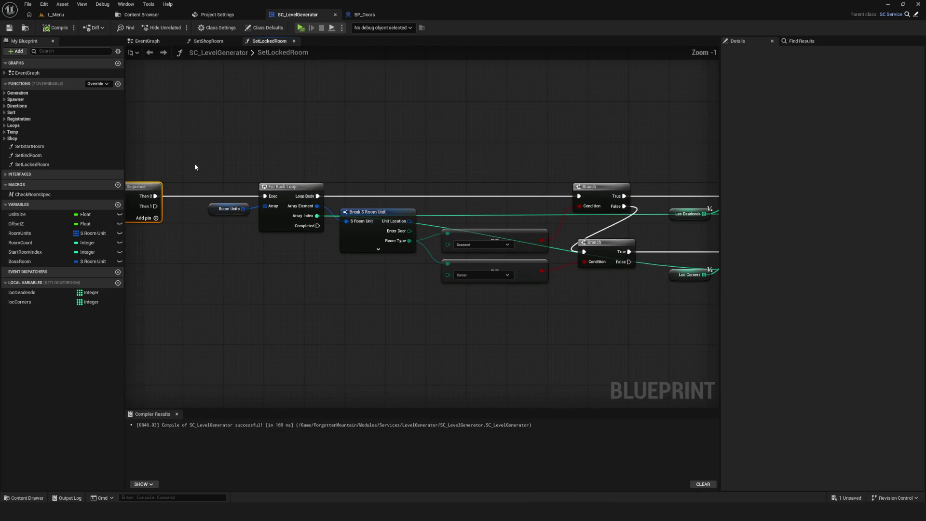
{"action": "scroll", "coordinate": [456, 244], "scroll_direction": "down", "scroll_amount": 4}
{"action": "scroll", "coordinate": [457, 243], "scroll_direction": "up", "scroll_amount": 3}
{"action": "mouse_move", "coordinate": [457, 243]}
{"action": "left_mouse_down"}
{"action": "mouse_move", "coordinate": [380, 266]}
{"action": "mouse_move", "coordinate": [399, 259]}
{"action": "mouse_move", "coordinate": [541, 285]}
{"action": "mouse_move", "coordinate": [243, 295]}
{"action": "mouse_move", "coordinate": [451, 268]}
{"action": "mouse_move", "coordinate": [360, 256]}
{"action": "left_mouse_up"}
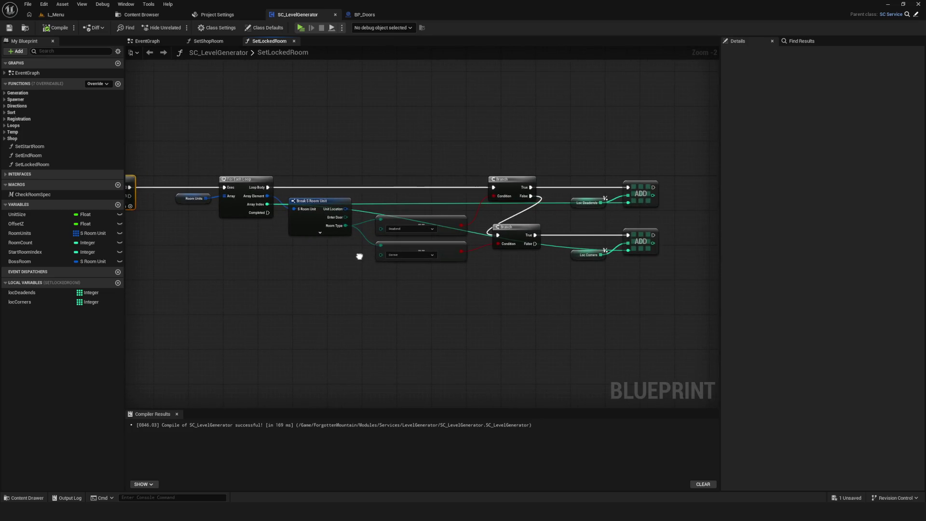
{"action": "scroll", "coordinate": [354, 245], "scroll_direction": "up", "scroll_amount": 2}
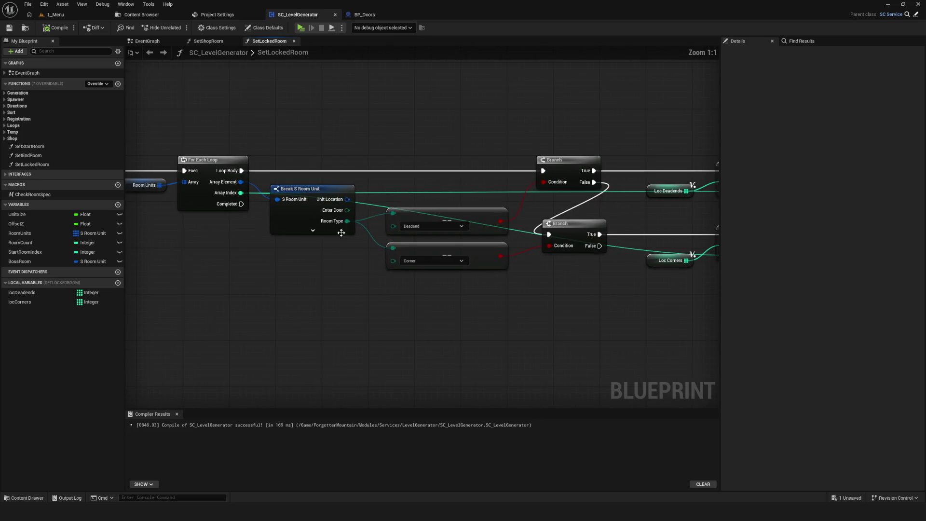
{"action": "left_click", "coordinate": [315, 180]}
{"action": "mouse_move", "coordinate": [314, 184]}
{"action": "left_mouse_down"}
{"action": "mouse_move", "coordinate": [311, 221]}
{"action": "mouse_move", "coordinate": [310, 212]}
{"action": "left_mouse_up"}
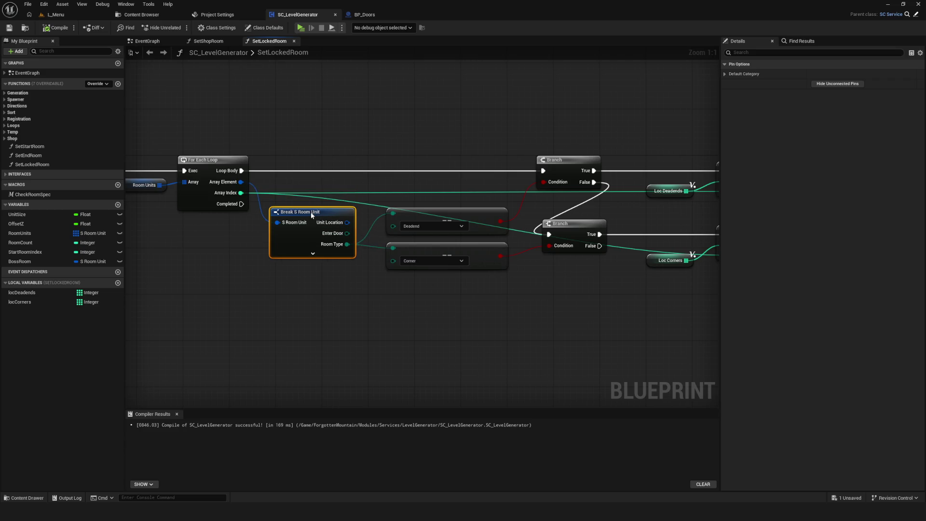
{"action": "scroll", "coordinate": [518, 244], "scroll_direction": "down", "scroll_amount": 5}
{"action": "scroll", "coordinate": [425, 237], "scroll_direction": "up", "scroll_amount": 5}
{"action": "left_click_drag", "start_coordinate": [479, 272], "coordinate": [367, 239]}
{"action": "key", "text": "ctrl+s"}
Duplicate the Loc Deadends and ADD nodes into empty space below the loop.
{"action": "mouse_move", "coordinate": [497, 242]}
{"action": "left_mouse_down"}
{"action": "mouse_move", "coordinate": [370, 251]}
{"action": "mouse_move", "coordinate": [430, 262]}
{"action": "left_mouse_up"}
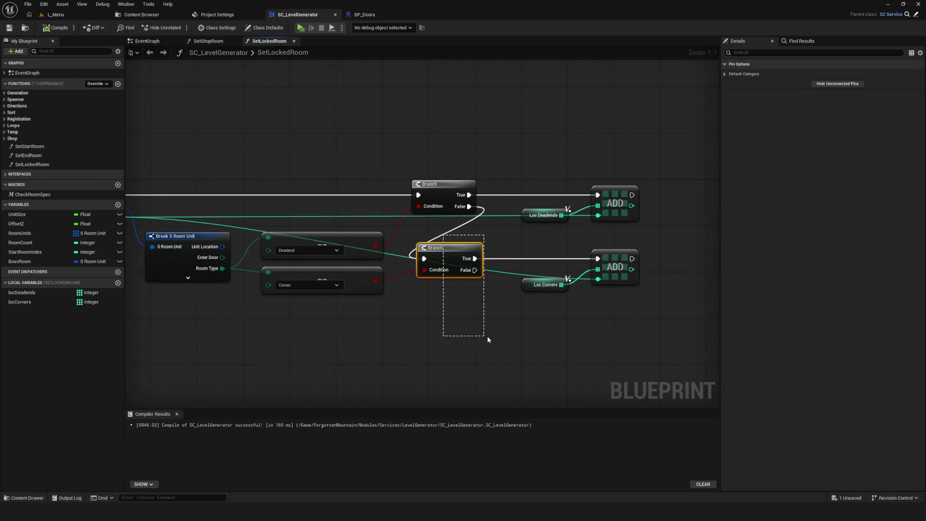
{"action": "left_click_drag", "start_coordinate": [486, 339], "coordinate": [485, 333]}
{"action": "scroll", "coordinate": [485, 304], "scroll_direction": "down", "scroll_amount": 5}
{"action": "scroll", "coordinate": [422, 301], "scroll_direction": "up", "scroll_amount": 5}
{"action": "left_click_drag", "start_coordinate": [423, 302], "coordinate": [411, 174]}
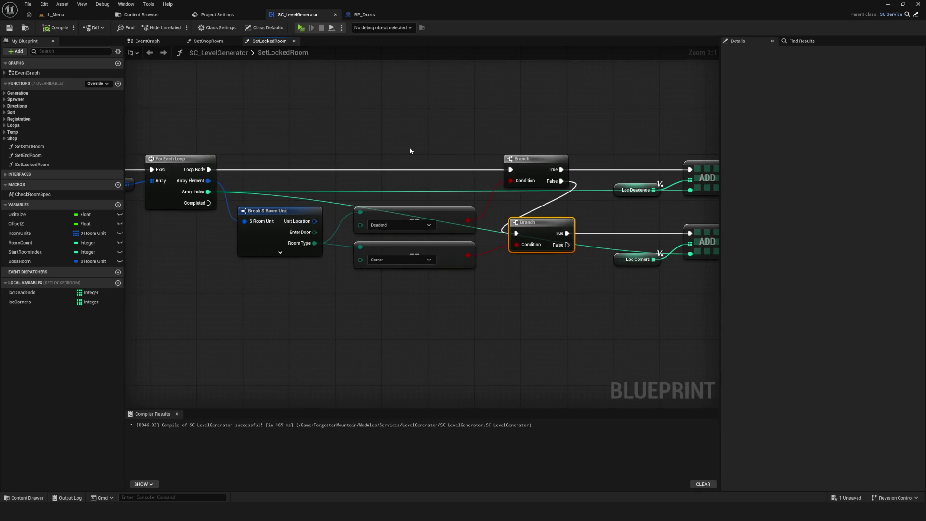
{"action": "scroll", "coordinate": [410, 151], "scroll_direction": "down", "scroll_amount": 5}
{"action": "scroll", "coordinate": [459, 149], "scroll_direction": "up", "scroll_amount": 5}
{"action": "left_click_drag", "start_coordinate": [459, 149], "coordinate": [143, 145]}
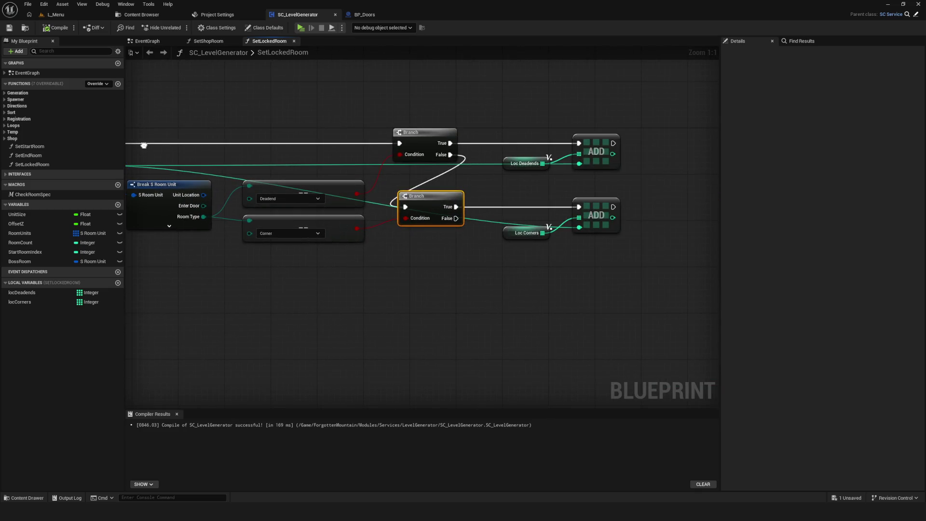
{"action": "left_click_drag", "start_coordinate": [528, 129], "coordinate": [645, 184]}
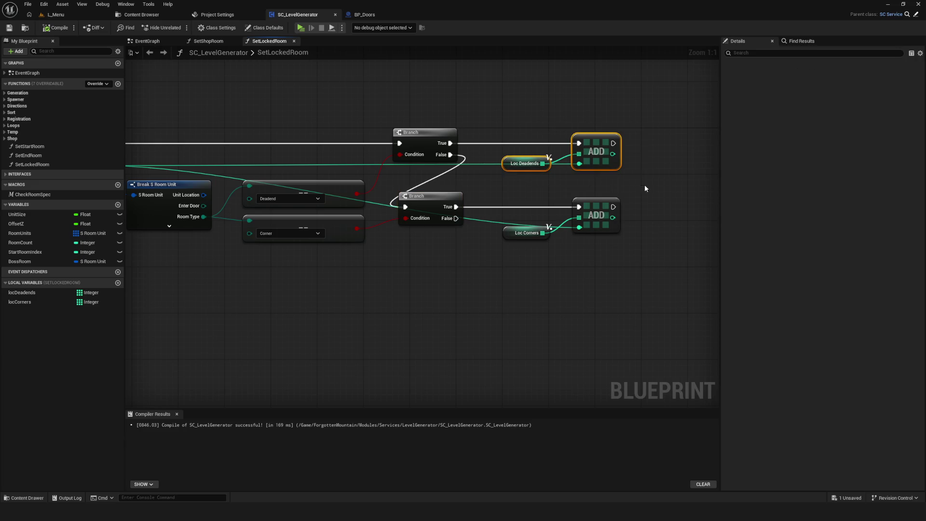
{"action": "key", "text": "ctrl+x"}
{"action": "left_click_drag", "start_coordinate": [368, 323], "coordinate": [624, 260]}
{"action": "key", "text": "ctrl+v"}
{"action": "mouse_move", "coordinate": [455, 249]}
{"action": "left_mouse_down"}
{"action": "mouse_move", "coordinate": [389, 257]}
{"action": "mouse_move", "coordinate": [409, 332]}
{"action": "mouse_move", "coordinate": [398, 284]}
{"action": "left_mouse_up"}
{"action": "left_click", "coordinate": [327, 295]}
{"action": "left_click_drag", "start_coordinate": [328, 295], "coordinate": [338, 291]}
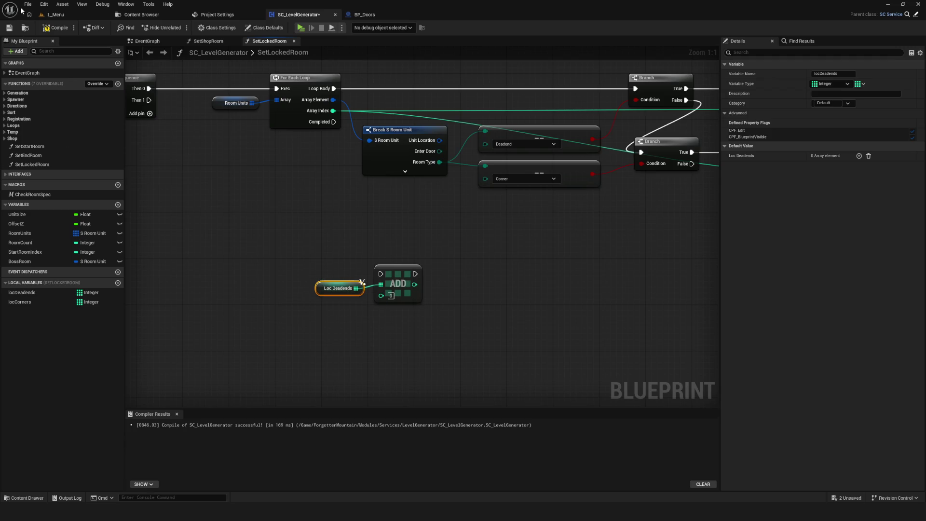
Delete the pasted ADD node and add an Is Not Empty check on Loc Deadends.
{"action": "left_click", "coordinate": [398, 289]}
{"action": "key", "text": "Delete"}
{"action": "left_click_drag", "start_coordinate": [356, 288], "coordinate": [385, 284]}
{"action": "type", "text": "is not"}
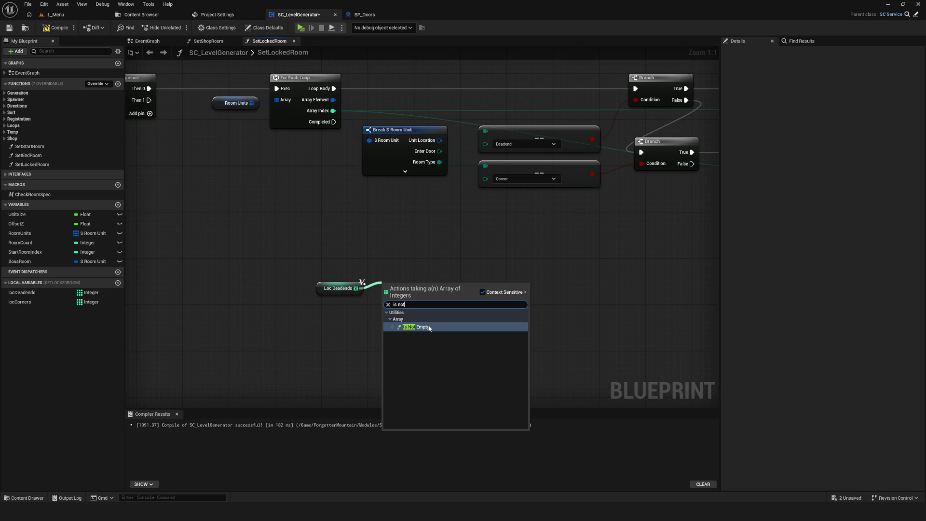
{"action": "left_click", "coordinate": [428, 327]}
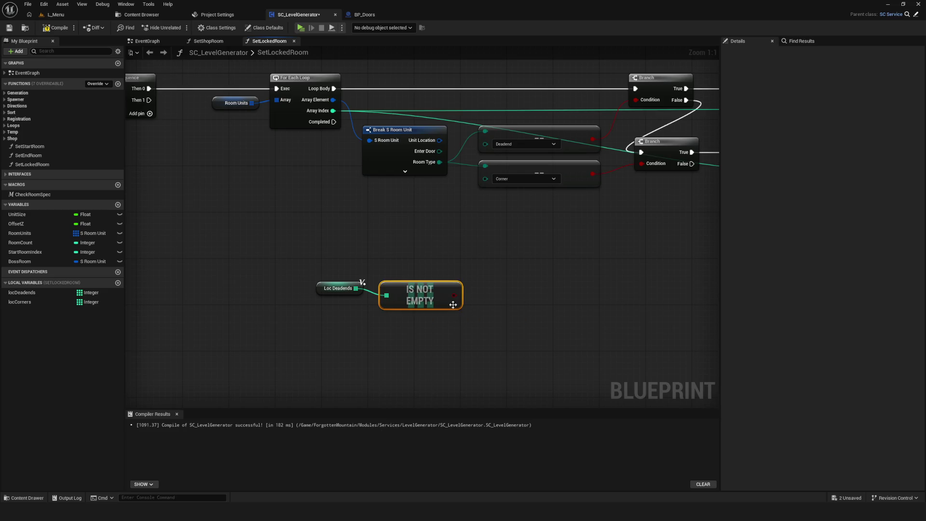
Add a Branch on the Is Not Empty result, driven by Sequence Then 1, and save.
{"action": "left_click", "coordinate": [491, 255]}
{"action": "scroll", "coordinate": [482, 270], "scroll_direction": "down", "scroll_amount": 3}
{"action": "left_click_drag", "start_coordinate": [425, 288], "coordinate": [474, 271]}
{"action": "scroll", "coordinate": [458, 265], "scroll_direction": "down", "scroll_amount": 1}
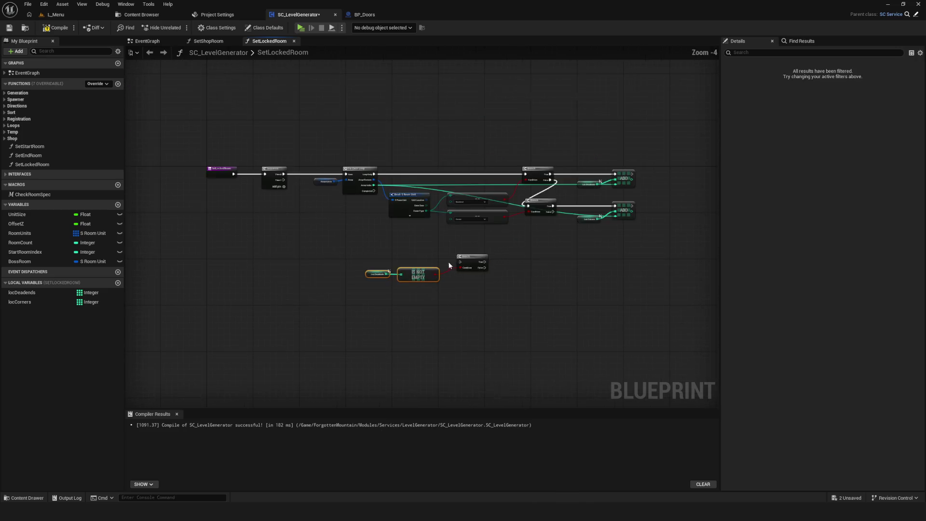
{"action": "scroll", "coordinate": [364, 230], "scroll_direction": "up", "scroll_amount": 3}
{"action": "mouse_move", "coordinate": [228, 146]}
{"action": "left_mouse_down"}
{"action": "mouse_move", "coordinate": [424, 223]}
{"action": "mouse_move", "coordinate": [527, 284]}
{"action": "left_mouse_up"}
{"action": "scroll", "coordinate": [350, 274], "scroll_direction": "down", "scroll_amount": 3}
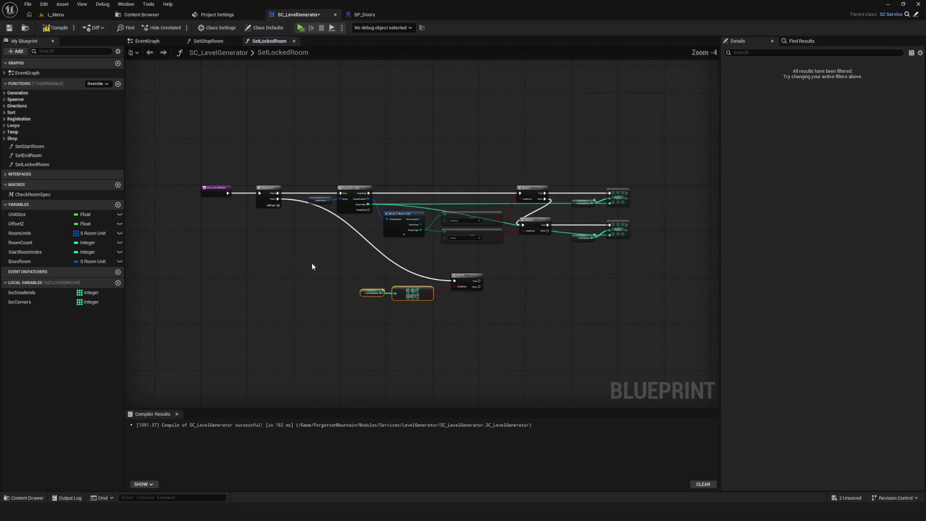
{"action": "left_click_drag", "start_coordinate": [468, 277], "coordinate": [356, 295]}
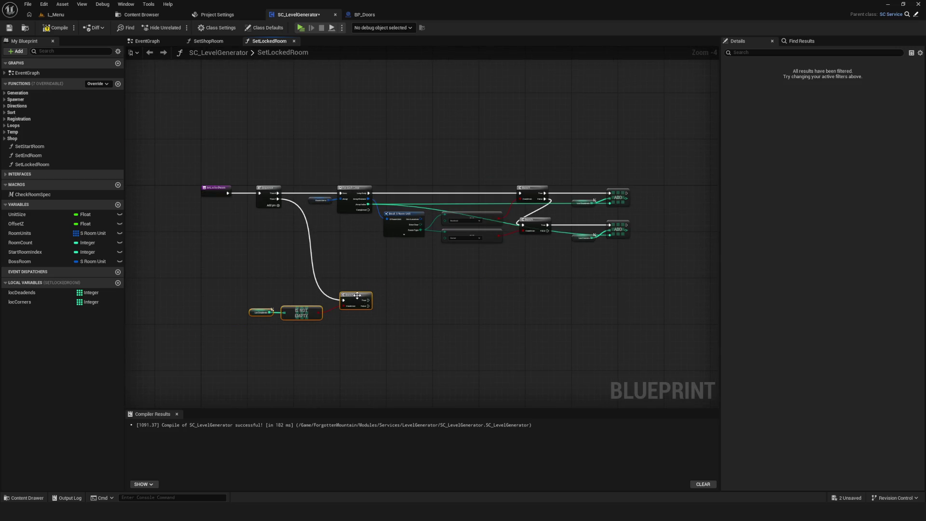
{"action": "key", "text": "ctrl+s"}
{"action": "scroll", "coordinate": [410, 250], "scroll_direction": "up", "scroll_amount": 4}
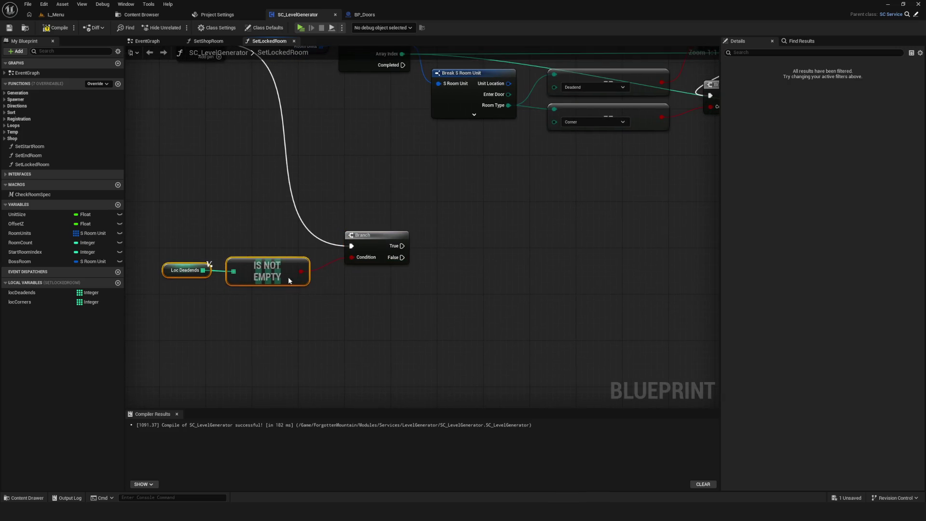
{"action": "mouse_move", "coordinate": [305, 273]}
{"action": "left_mouse_down"}
{"action": "mouse_move", "coordinate": [384, 316]}
{"action": "mouse_move", "coordinate": [364, 323]}
{"action": "mouse_move", "coordinate": [386, 326]}
{"action": "left_mouse_up"}
{"action": "left_click", "coordinate": [176, 283]}
Paste a second Loc Deadends node and add a Random Array Item node from it.
{"action": "key", "text": "ctrl+c"}
{"action": "key", "text": "ctrl+v"}
{"action": "mouse_move", "coordinate": [486, 282]}
{"action": "left_mouse_down"}
{"action": "mouse_move", "coordinate": [457, 299]}
{"action": "mouse_move", "coordinate": [510, 306]}
{"action": "left_mouse_up"}
{"action": "type", "text": "rea"}
{"action": "key", "text": "BackSpace"}
{"action": "key", "text": "BackSpace"}
{"action": "type", "text": "a"}
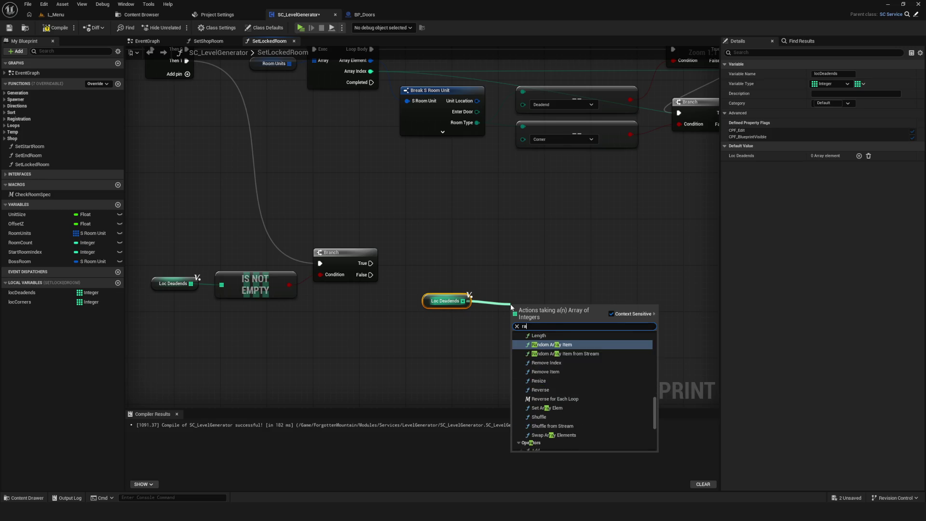
{"action": "type", "text": "ndom"}
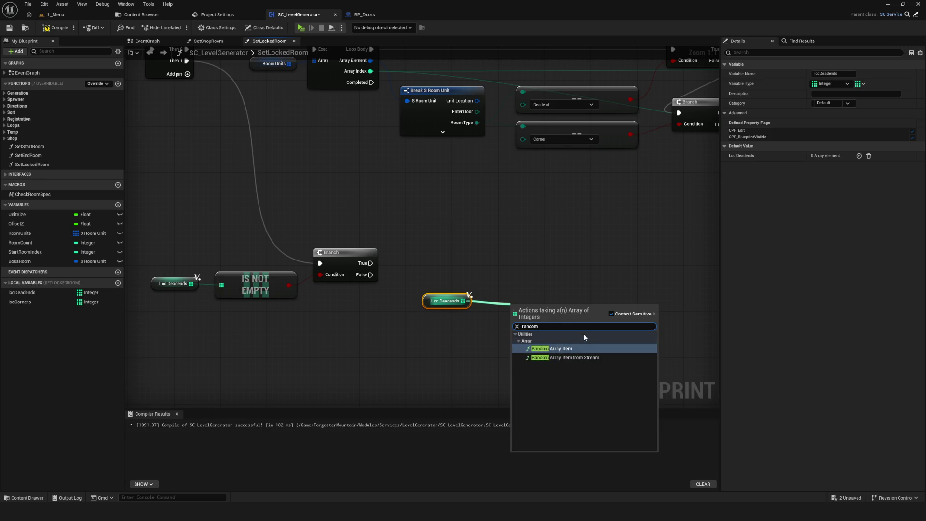
{"action": "left_click", "coordinate": [565, 349]}
{"action": "left_click_drag", "start_coordinate": [550, 311], "coordinate": [515, 311]}
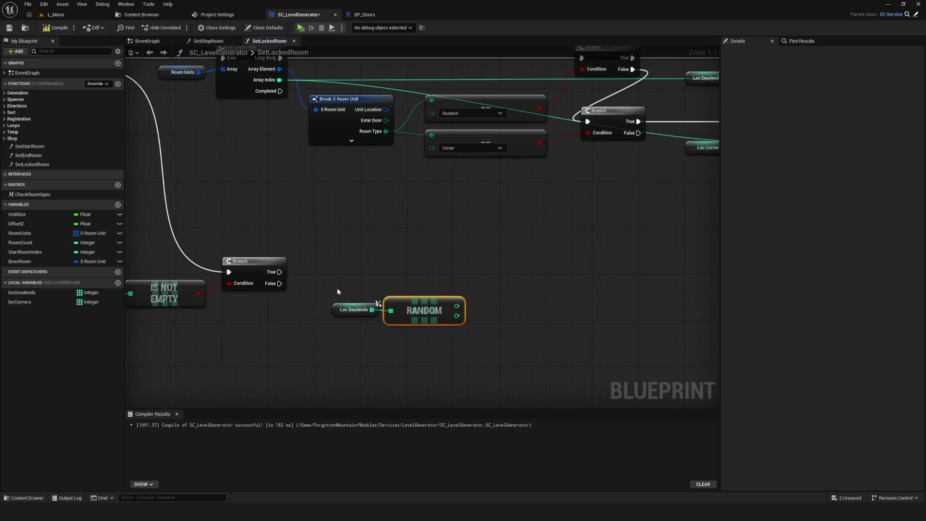
Get the Room Units entry by reference at the random Loc Deadends index.
{"action": "scroll", "coordinate": [303, 273], "scroll_direction": "down", "scroll_amount": 2}
{"action": "left_click", "coordinate": [313, 146]}
{"action": "scroll", "coordinate": [495, 271], "scroll_direction": "up", "scroll_amount": 2}
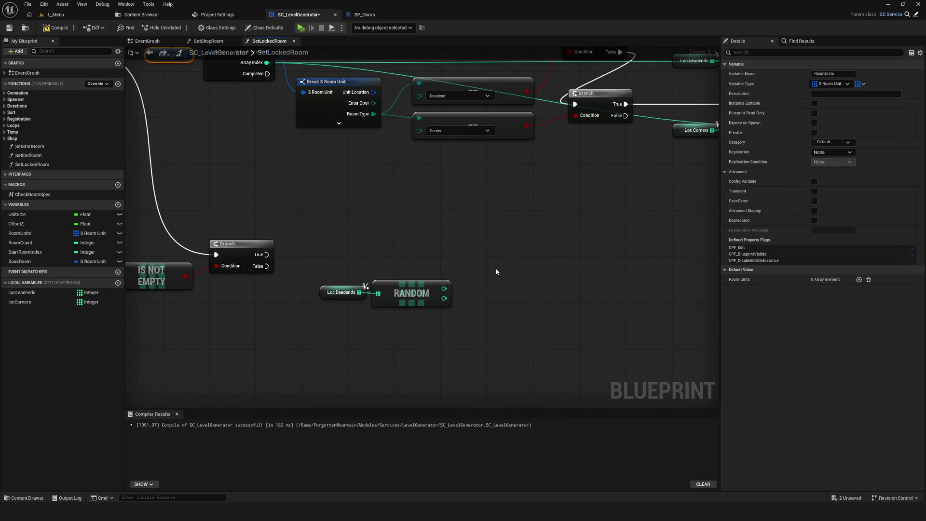
{"action": "left_click_drag", "start_coordinate": [532, 274], "coordinate": [555, 275]}
{"action": "type", "text": "get"}
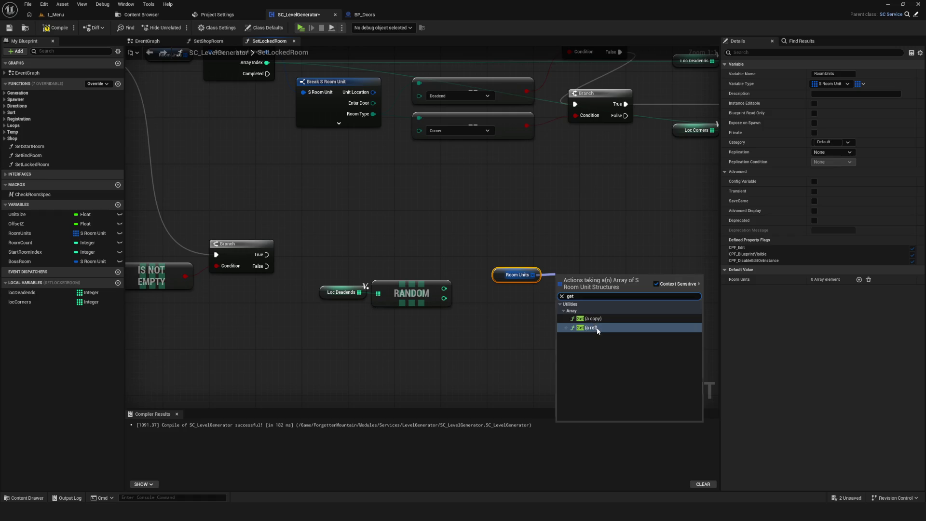
{"action": "left_click", "coordinate": [597, 328]}
{"action": "left_click_drag", "start_coordinate": [431, 288], "coordinate": [552, 287]}
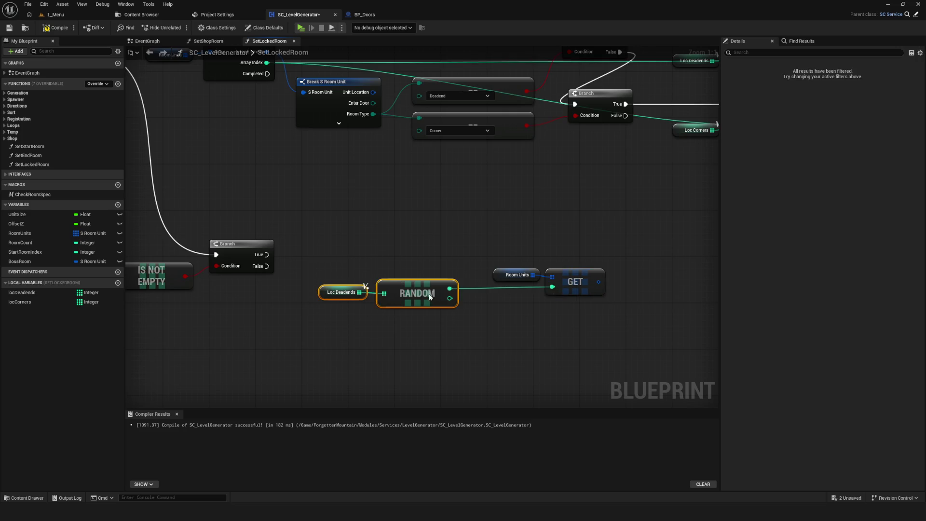
{"action": "left_click_drag", "start_coordinate": [430, 294], "coordinate": [510, 307]}
{"action": "mouse_move", "coordinate": [409, 254]}
{"action": "left_mouse_down"}
{"action": "mouse_move", "coordinate": [424, 270]}
{"action": "mouse_move", "coordinate": [607, 318]}
{"action": "left_mouse_up"}
{"action": "mouse_move", "coordinate": [575, 281]}
{"action": "left_mouse_down"}
{"action": "mouse_move", "coordinate": [391, 311]}
{"action": "mouse_move", "coordinate": [428, 306]}
{"action": "mouse_move", "coordinate": [486, 270]}
{"action": "left_mouse_up"}
{"action": "type", "text": "set mem"}
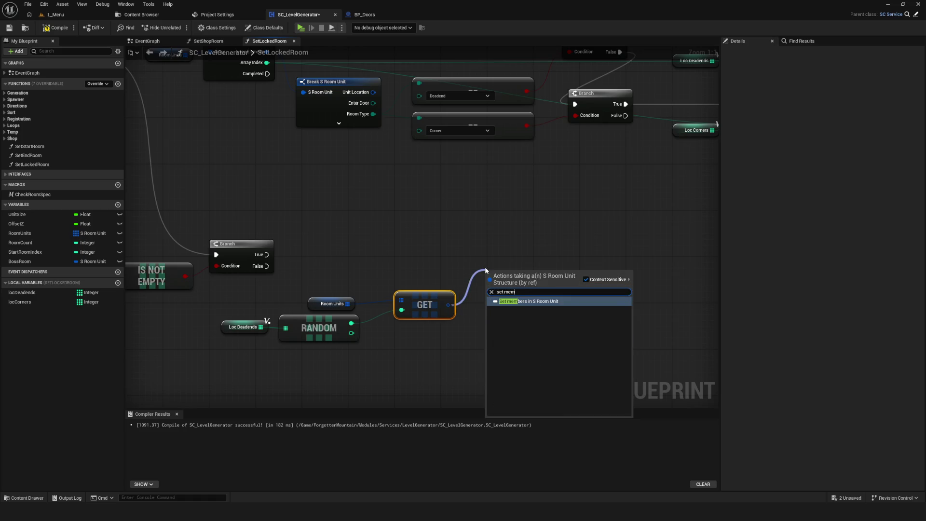
Add Set members in S Room Unit setting Room Specialty to Locked, run from Branch True.
{"action": "left_click", "coordinate": [563, 301]}
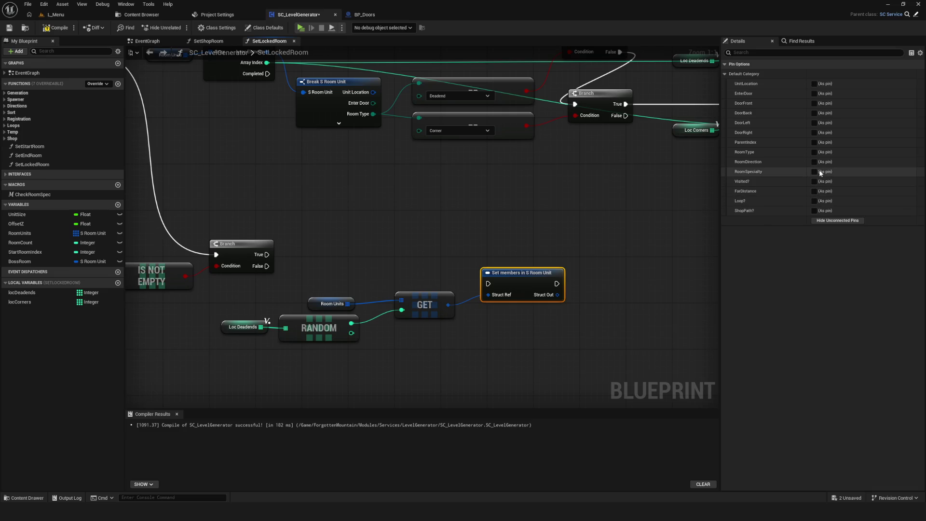
{"action": "left_click", "coordinate": [814, 171]}
{"action": "left_click", "coordinate": [522, 314]}
{"action": "left_click", "coordinate": [522, 365]}
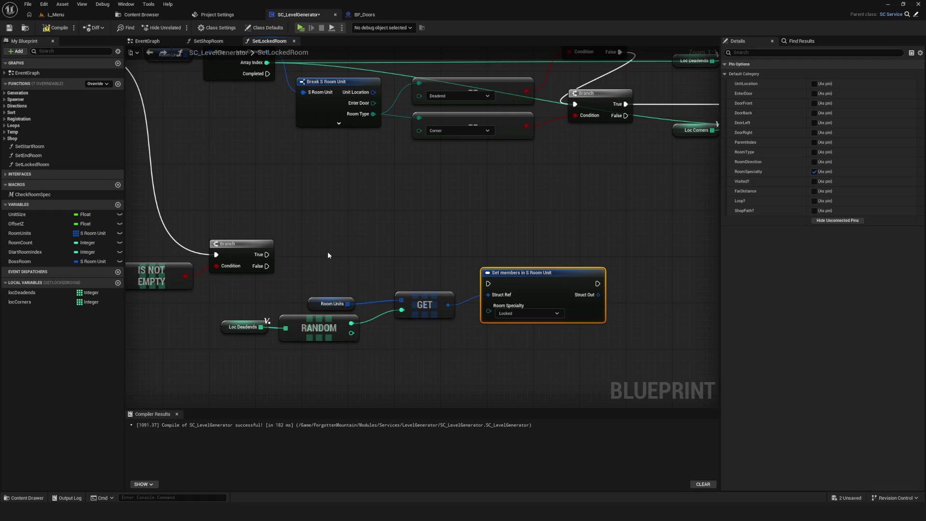
{"action": "left_click_drag", "start_coordinate": [265, 257], "coordinate": [488, 283]}
{"action": "mouse_move", "coordinate": [551, 297]}
{"action": "left_mouse_down"}
{"action": "mouse_move", "coordinate": [561, 277]}
{"action": "mouse_move", "coordinate": [657, 265]}
{"action": "left_mouse_up"}
Move Room Units, Loc Deadends, RANDOM and GET toward Set members, then save and compile.
{"action": "scroll", "coordinate": [657, 266], "scroll_direction": "down", "scroll_amount": 2}
{"action": "left_click_drag", "start_coordinate": [270, 284], "coordinate": [476, 335]}
{"action": "mouse_move", "coordinate": [440, 304]}
{"action": "left_mouse_down"}
{"action": "mouse_move", "coordinate": [557, 278]}
{"action": "mouse_move", "coordinate": [533, 286]}
{"action": "left_mouse_up"}
{"action": "key", "text": "ctrl+s"}
{"action": "left_click", "coordinate": [9, 27]}
{"action": "scroll", "coordinate": [470, 282], "scroll_direction": "up", "scroll_amount": 3}
Nudge the Loc Deadends and RANDOM nodes right and save again.
{"action": "left_click", "coordinate": [443, 277]}
{"action": "left_click_drag", "start_coordinate": [313, 285], "coordinate": [440, 329]}
{"action": "mouse_move", "coordinate": [412, 304]}
{"action": "left_mouse_down"}
{"action": "mouse_move", "coordinate": [455, 305]}
{"action": "mouse_move", "coordinate": [428, 305]}
{"action": "left_mouse_up"}
{"action": "scroll", "coordinate": [536, 291], "scroll_direction": "down", "scroll_amount": 3}
{"action": "key", "text": "ctrl+s"}
{"action": "scroll", "coordinate": [356, 274], "scroll_direction": "up", "scroll_amount": 2}
{"action": "scroll", "coordinate": [411, 227], "scroll_direction": "down", "scroll_amount": 1}
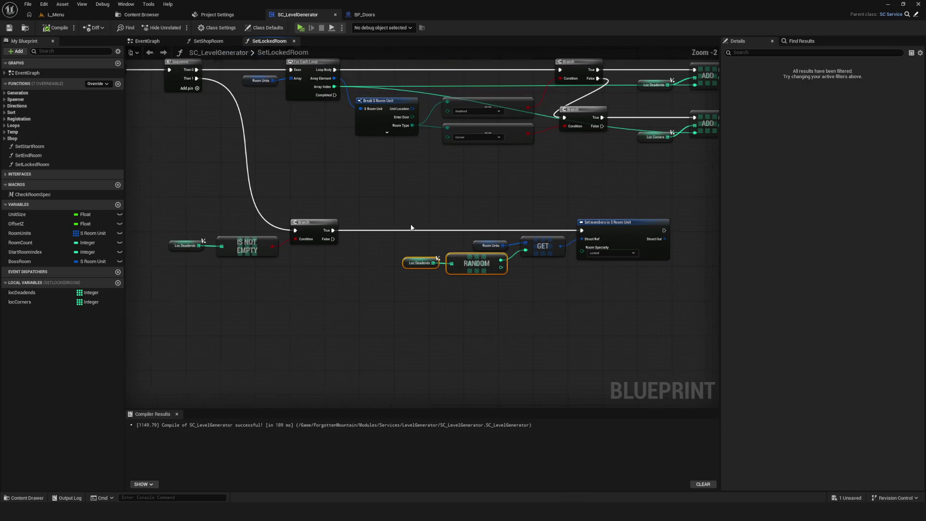
Copy the whole random-room chain and paste a duplicate below.
{"action": "left_click_drag", "start_coordinate": [396, 173], "coordinate": [687, 285]}
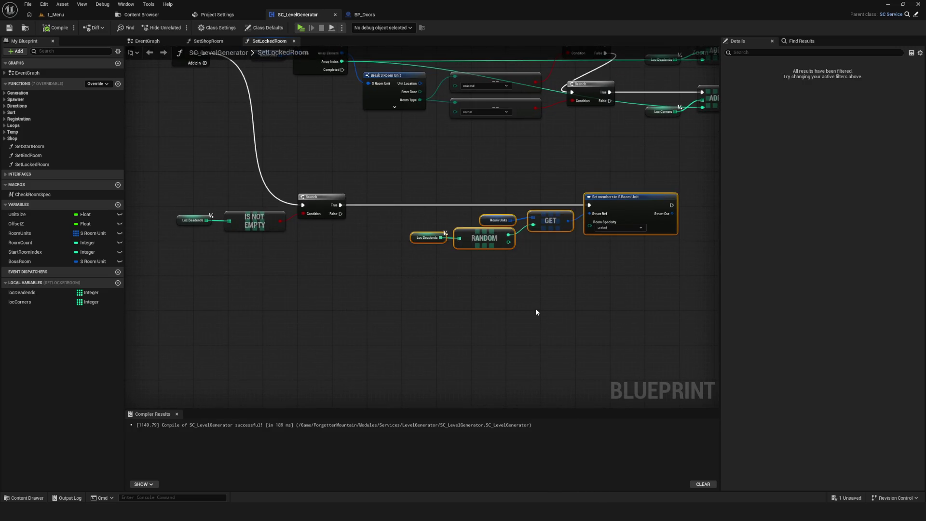
{"action": "key", "text": "ctrl+c"}
{"action": "key", "text": "ctrl+v"}
{"action": "scroll", "coordinate": [549, 291], "scroll_direction": "up", "scroll_amount": 2}
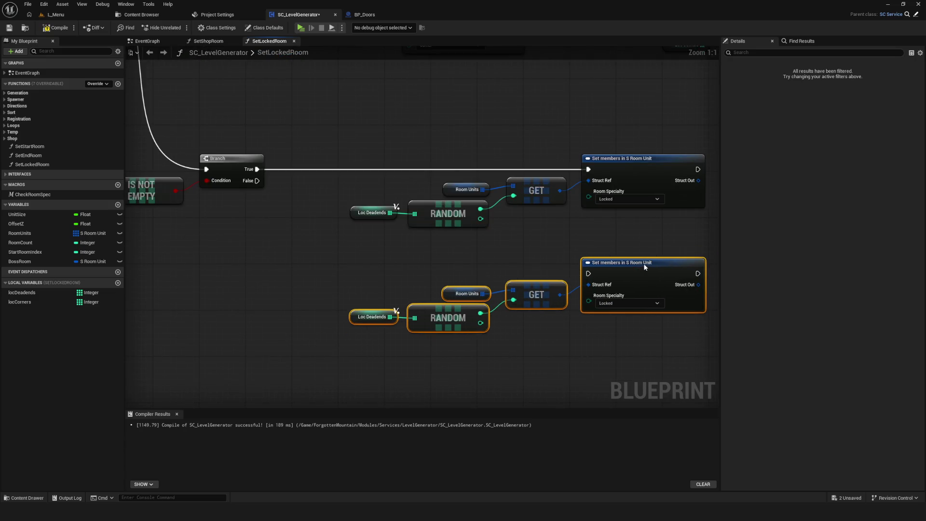
Wire Branch False to the copied Set members and swap the copied Loc Deadends for Loc Corners in the lower Random.
{"action": "left_click_drag", "start_coordinate": [645, 263], "coordinate": [650, 262]}
{"action": "left_click_drag", "start_coordinate": [257, 181], "coordinate": [594, 274]}
{"action": "left_click", "coordinate": [402, 312]}
{"action": "key", "text": "Delete"}
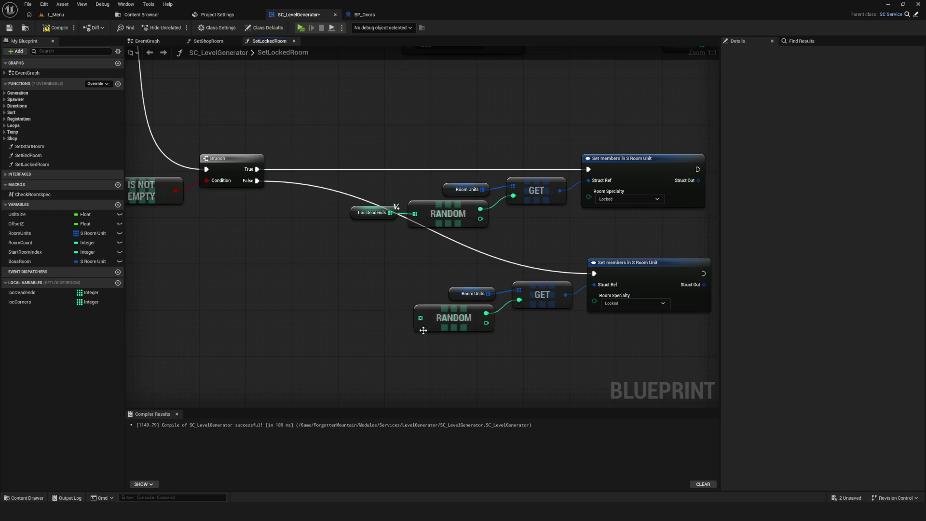
{"action": "mouse_move", "coordinate": [36, 302]}
{"action": "left_mouse_down"}
{"action": "mouse_move", "coordinate": [366, 332]}
{"action": "mouse_move", "coordinate": [488, 331]}
{"action": "left_mouse_up"}
{"action": "left_click", "coordinate": [410, 367]}
{"action": "left_click_drag", "start_coordinate": [389, 328], "coordinate": [420, 318]}
Move the lower node group further down and save the blueprint.
{"action": "scroll", "coordinate": [367, 227], "scroll_direction": "down", "scroll_amount": 4}
{"action": "scroll", "coordinate": [367, 226], "scroll_direction": "up", "scroll_amount": 2}
{"action": "scroll", "coordinate": [493, 212], "scroll_direction": "down", "scroll_amount": 3}
{"action": "left_click_drag", "start_coordinate": [221, 198], "coordinate": [531, 273]}
{"action": "left_click_drag", "start_coordinate": [496, 203], "coordinate": [484, 291]}
{"action": "key", "text": "ctrl+s"}
{"action": "scroll", "coordinate": [484, 290], "scroll_direction": "up", "scroll_amount": 5}
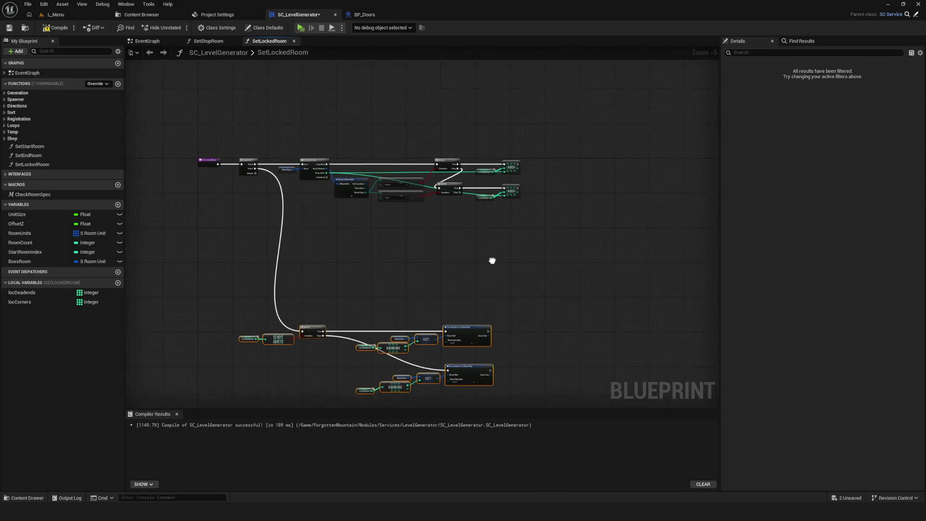
{"action": "left_click_drag", "start_coordinate": [444, 195], "coordinate": [372, 258]}
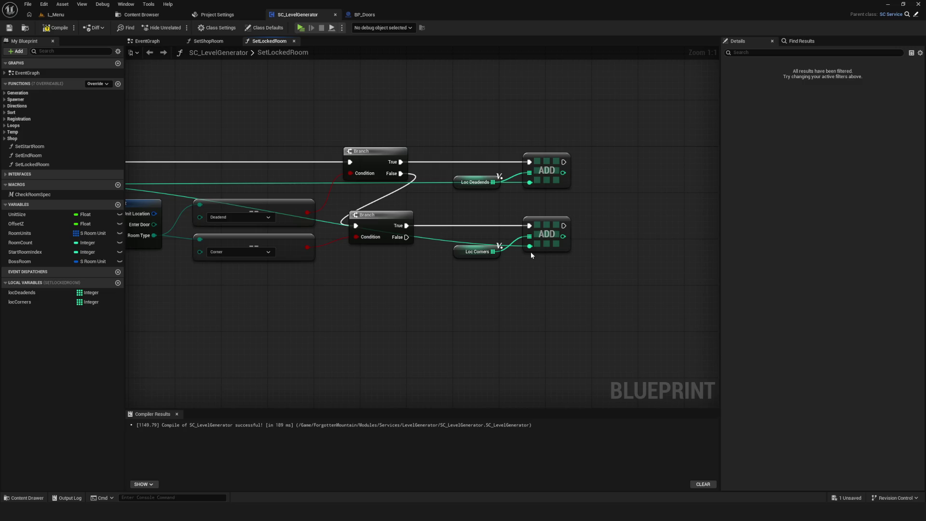
Inspect the Break S Room Unit and Corner comparison nodes, then save the blueprint.
{"action": "left_click_drag", "start_coordinate": [419, 237], "coordinate": [553, 219]}
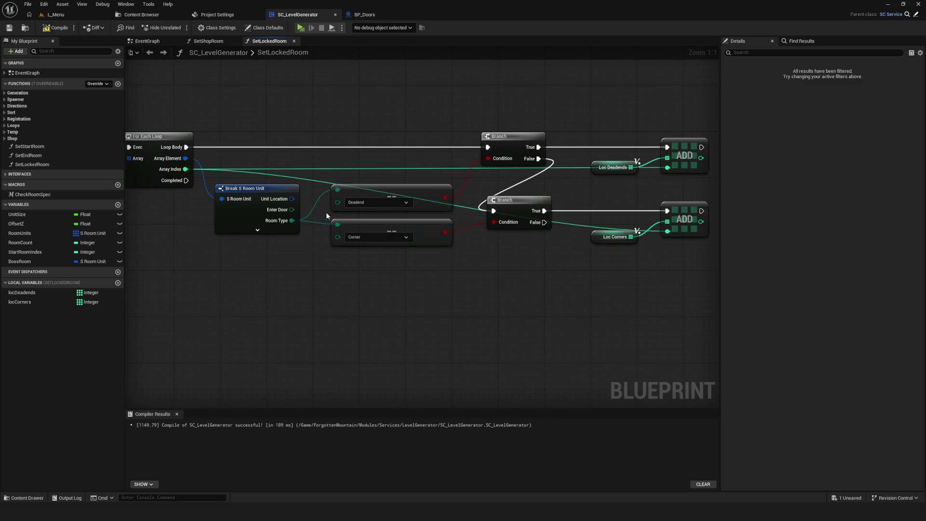
{"action": "left_click_drag", "start_coordinate": [317, 241], "coordinate": [421, 247]}
{"action": "left_click", "coordinate": [398, 234]}
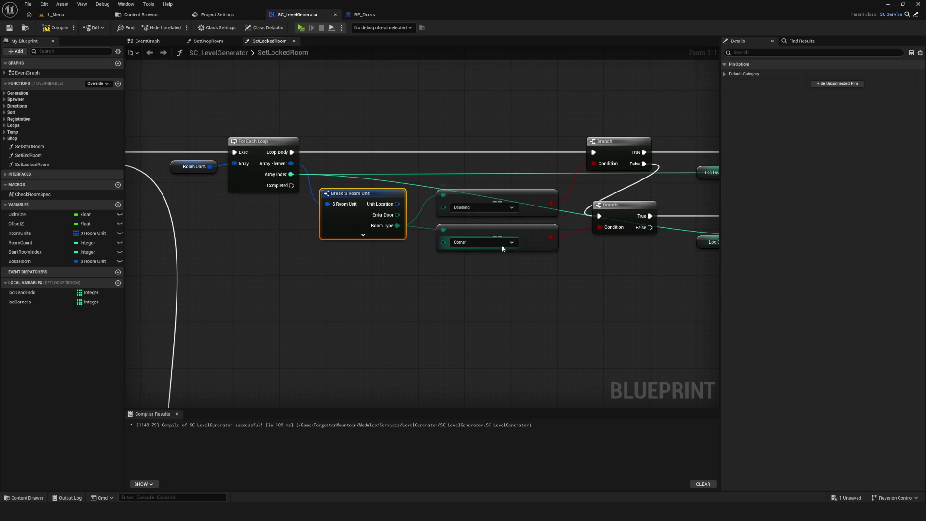
{"action": "left_click", "coordinate": [472, 229]}
{"action": "left_click_drag", "start_coordinate": [570, 275], "coordinate": [444, 281]}
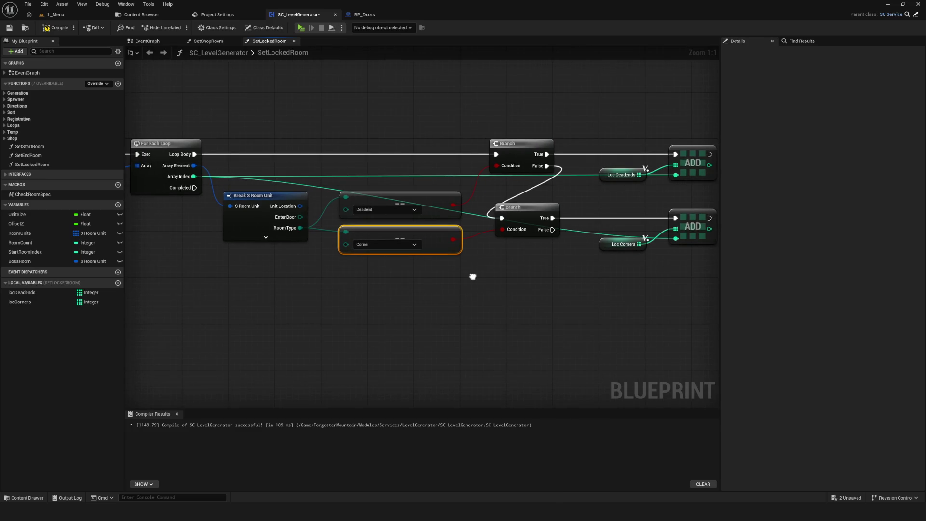
{"action": "scroll", "coordinate": [458, 262], "scroll_direction": "down", "scroll_amount": 6}
{"action": "scroll", "coordinate": [438, 283], "scroll_direction": "up", "scroll_amount": 3}
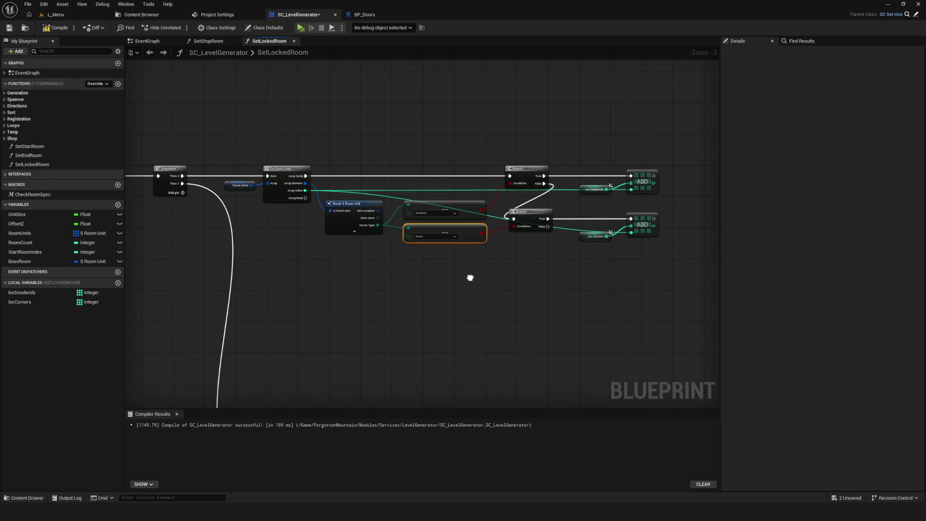
{"action": "left_click_drag", "start_coordinate": [470, 278], "coordinate": [452, 255]}
{"action": "key", "text": "ctrl+s"}
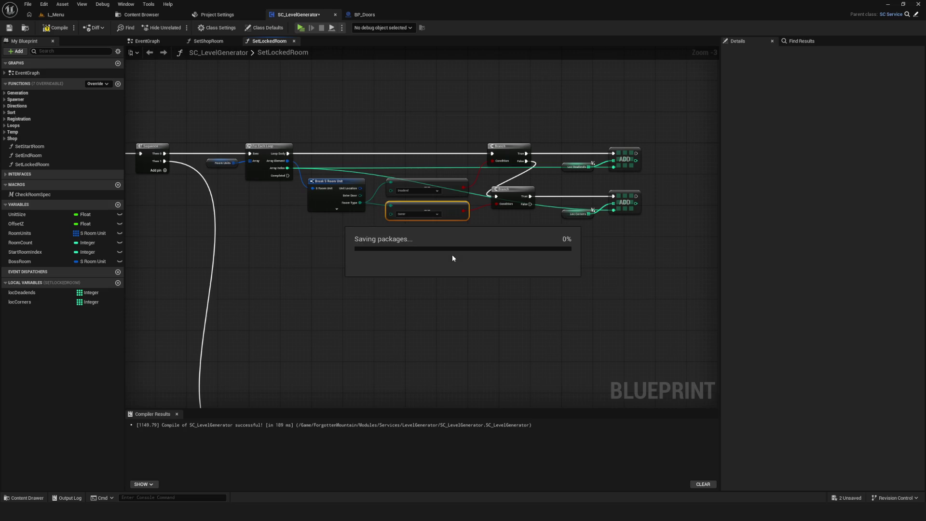
Delete the Corner comparison, its Branch, counter and ADD nodes, then save.
{"action": "scroll", "coordinate": [438, 186], "scroll_direction": "up", "scroll_amount": 3}
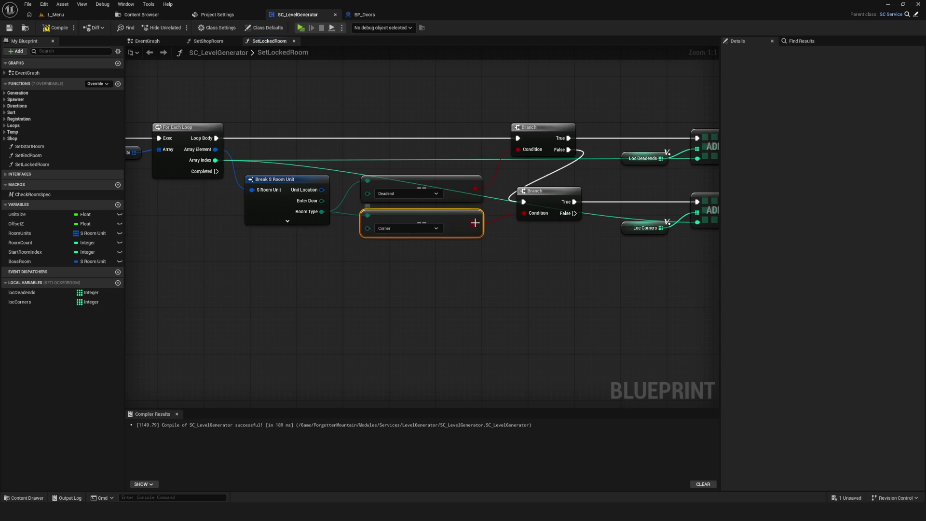
{"action": "mouse_move", "coordinate": [553, 206]}
{"action": "left_mouse_down"}
{"action": "mouse_move", "coordinate": [700, 241]}
{"action": "mouse_move", "coordinate": [719, 255]}
{"action": "left_mouse_up"}
{"action": "key", "text": "Delete"}
{"action": "scroll", "coordinate": [522, 247], "scroll_direction": "down", "scroll_amount": 1}
{"action": "key", "text": "ctrl+s"}
{"action": "scroll", "coordinate": [395, 229], "scroll_direction": "up", "scroll_amount": 1}
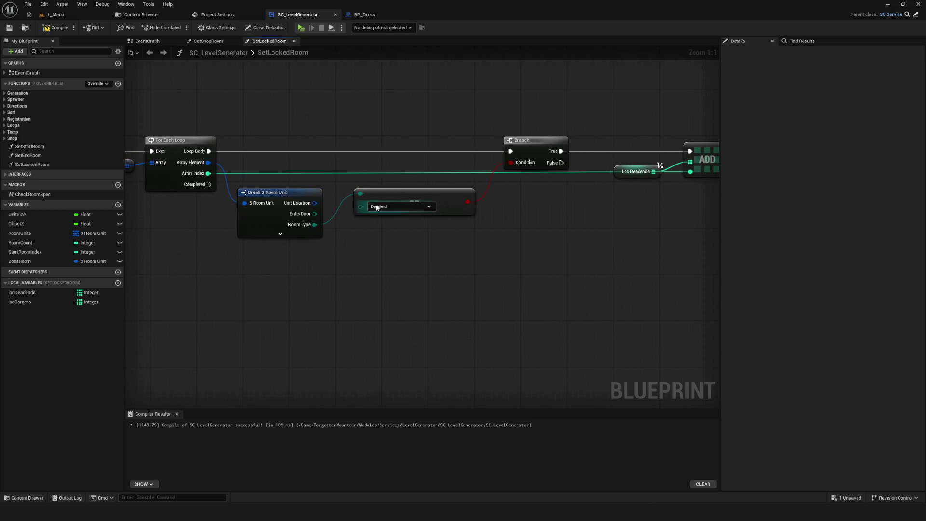
Show all pins on Break S Room Unit and start a connection from its Room Type value.
{"action": "left_click", "coordinate": [279, 233]}
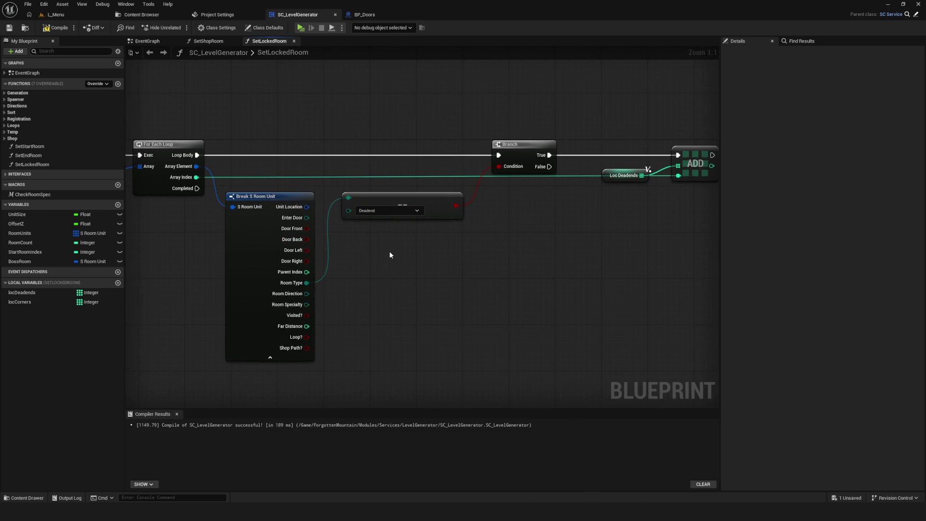
{"action": "left_click", "coordinate": [380, 196]}
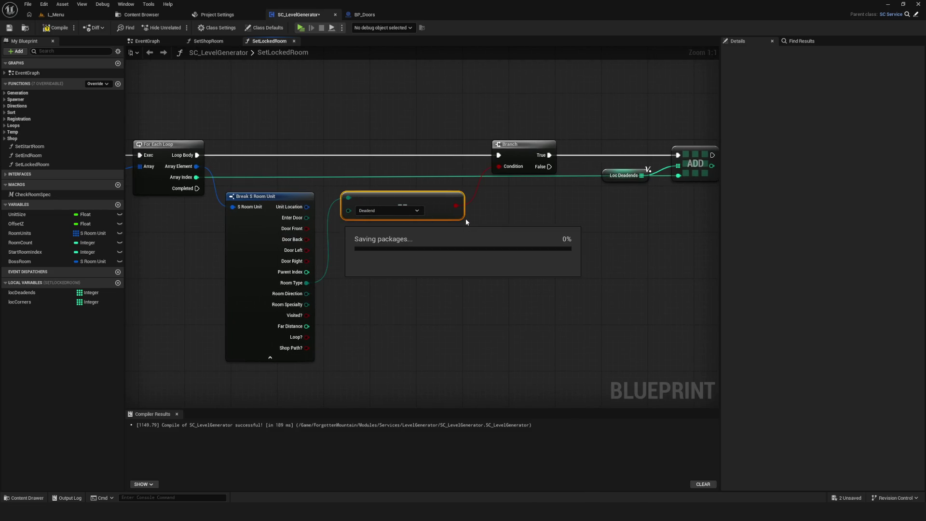
{"action": "left_click_drag", "start_coordinate": [306, 283], "coordinate": [385, 276]}
{"action": "type", "text": "="}
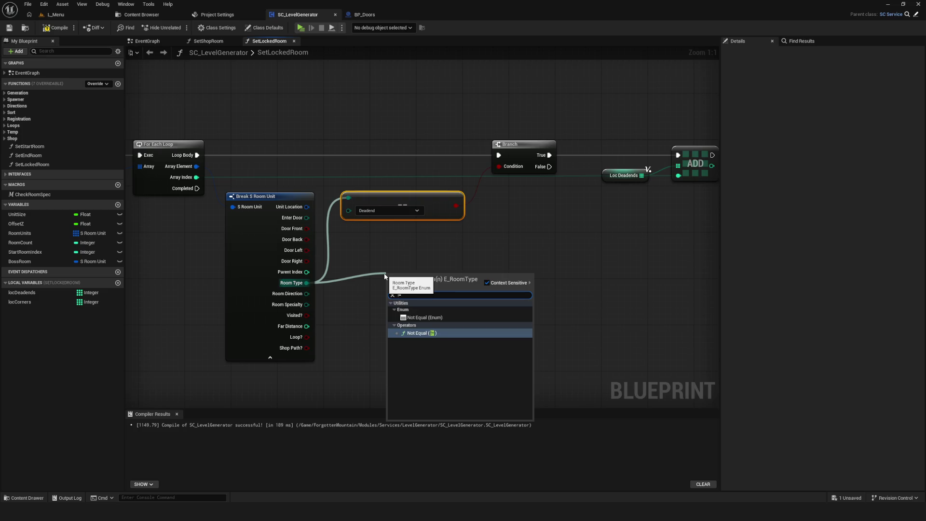
{"action": "left_click", "coordinate": [434, 333]}
{"action": "left_click_drag", "start_coordinate": [417, 292], "coordinate": [374, 254]}
{"action": "left_click", "coordinate": [307, 283], "text": "alt"}
{"action": "left_click_drag", "start_coordinate": [306, 283], "coordinate": [349, 199]}
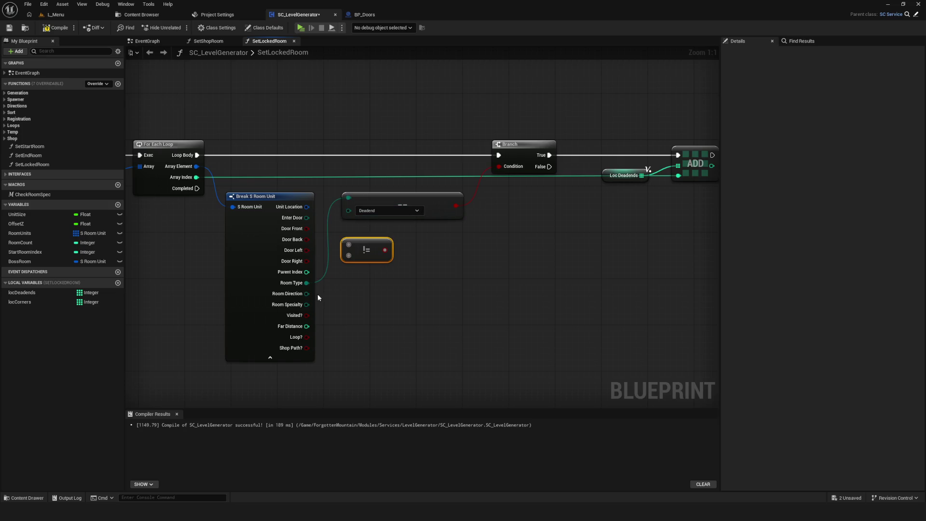
{"action": "left_click_drag", "start_coordinate": [307, 282], "coordinate": [348, 245]}
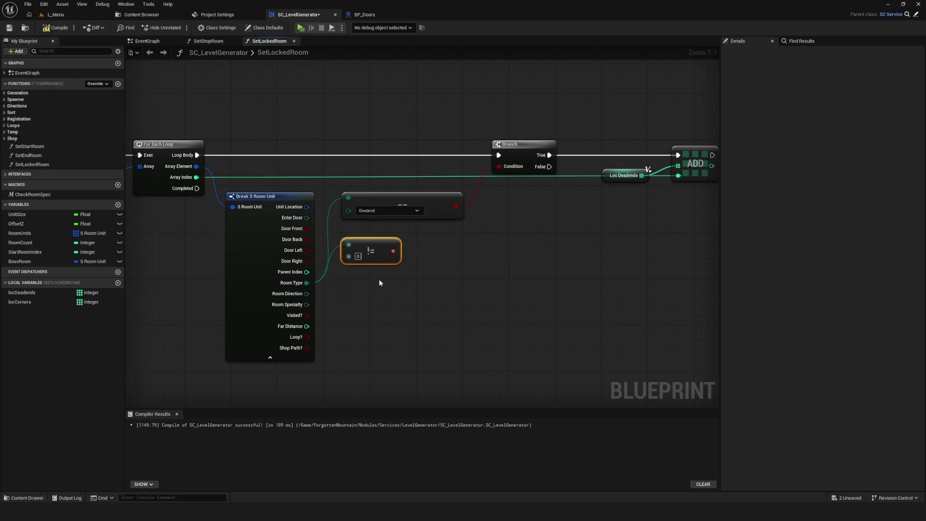
{"action": "key", "text": "Delete"}
{"action": "left_click_drag", "start_coordinate": [306, 283], "coordinate": [353, 267]}
{"action": "type", "text": "!"}
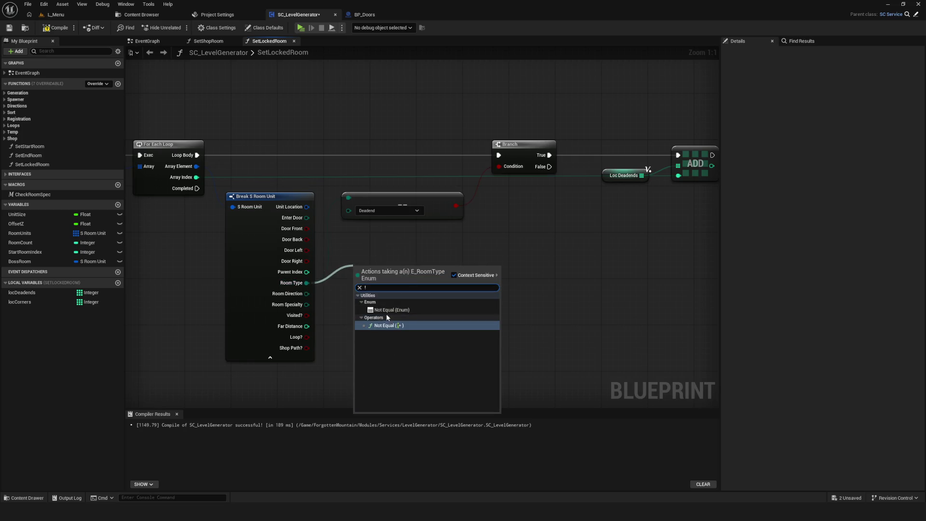
{"action": "left_click", "coordinate": [386, 310]}
{"action": "left_click_drag", "start_coordinate": [407, 276], "coordinate": [403, 236]}
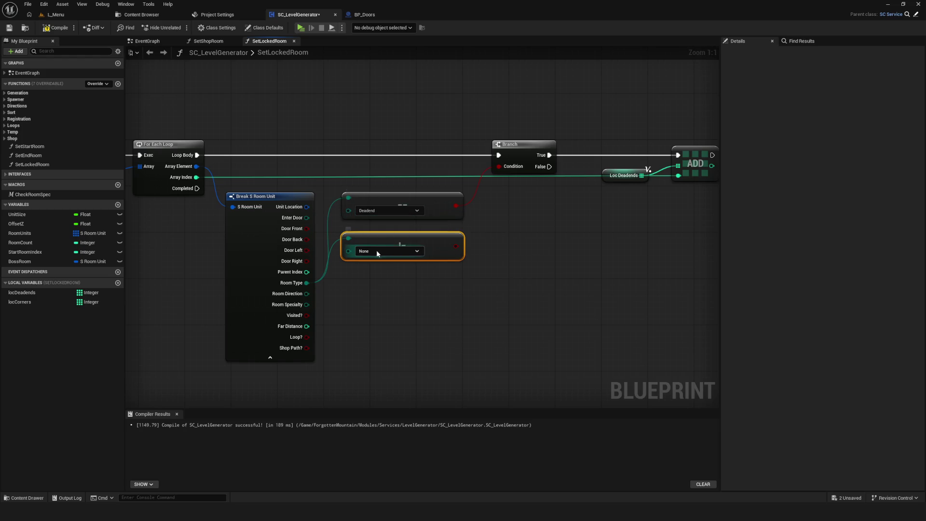
{"action": "left_click", "coordinate": [415, 251]}
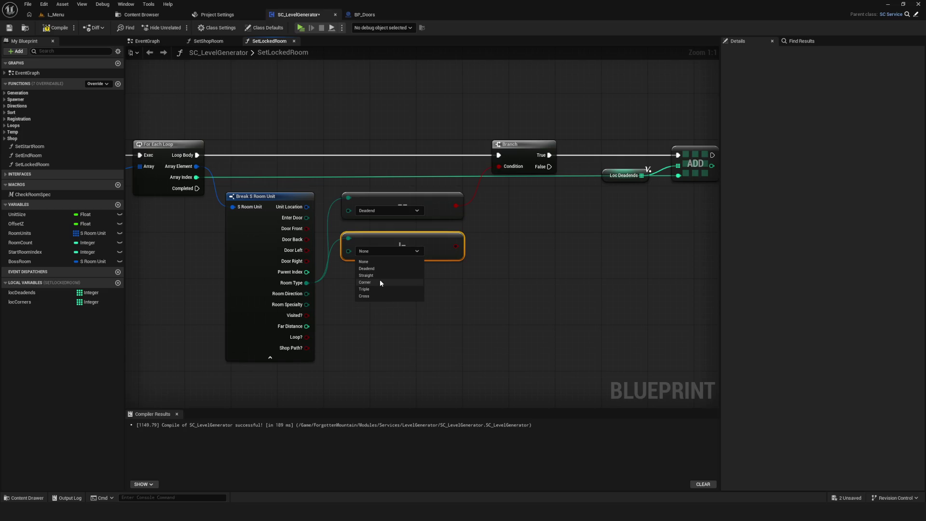
{"action": "key", "text": "Escape"}
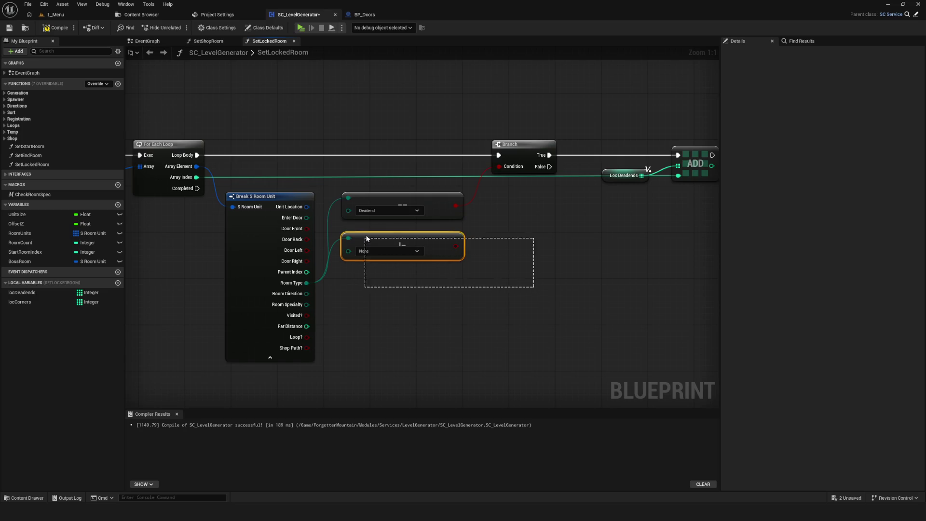
{"action": "key", "text": "Delete"}
{"action": "left_click_drag", "start_coordinate": [307, 304], "coordinate": [387, 264]}
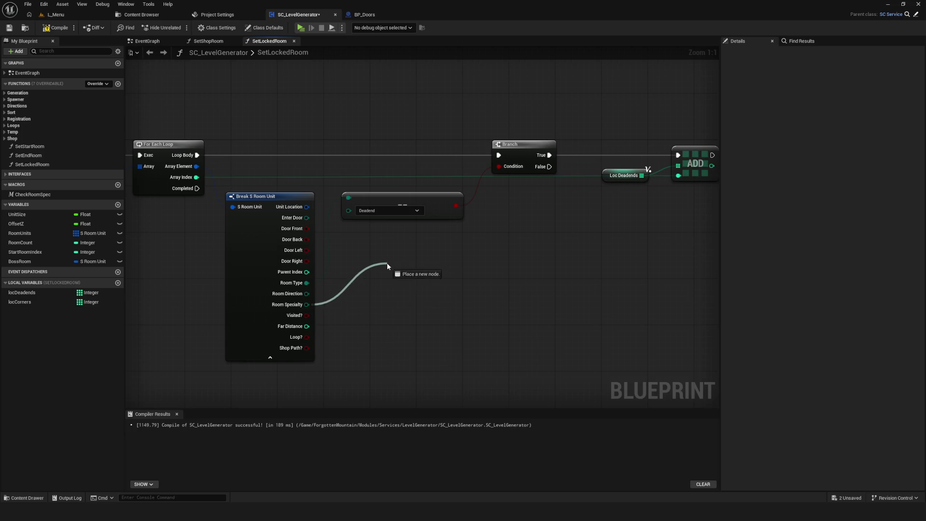
Add a Room Specialty != node below the Deadend check, set to Start.
{"action": "type", "text": "!"}
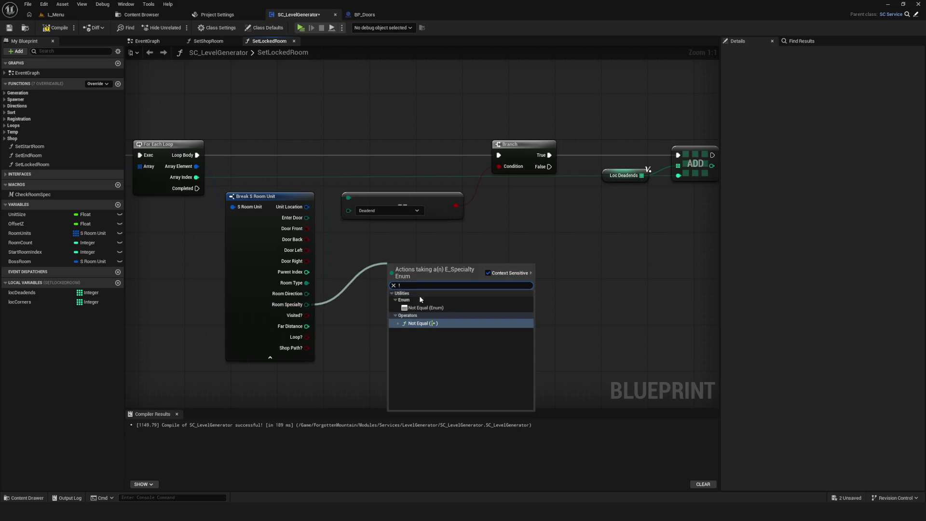
{"action": "left_click", "coordinate": [422, 307]}
{"action": "left_click_drag", "start_coordinate": [420, 273], "coordinate": [380, 254]}
{"action": "left_click", "coordinate": [386, 262]}
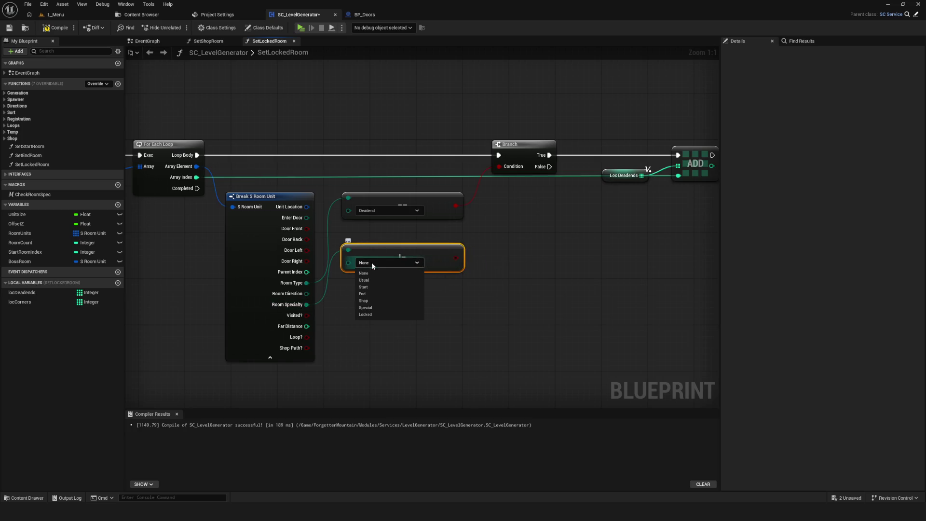
{"action": "left_click", "coordinate": [386, 294]}
{"action": "left_click", "coordinate": [385, 262]}
{"action": "left_click", "coordinate": [373, 284]}
Paste a second != node, feed it Room Specialty, and set it to End.
{"action": "key", "text": "ctrl+v"}
{"action": "left_click_drag", "start_coordinate": [390, 292], "coordinate": [370, 288]}
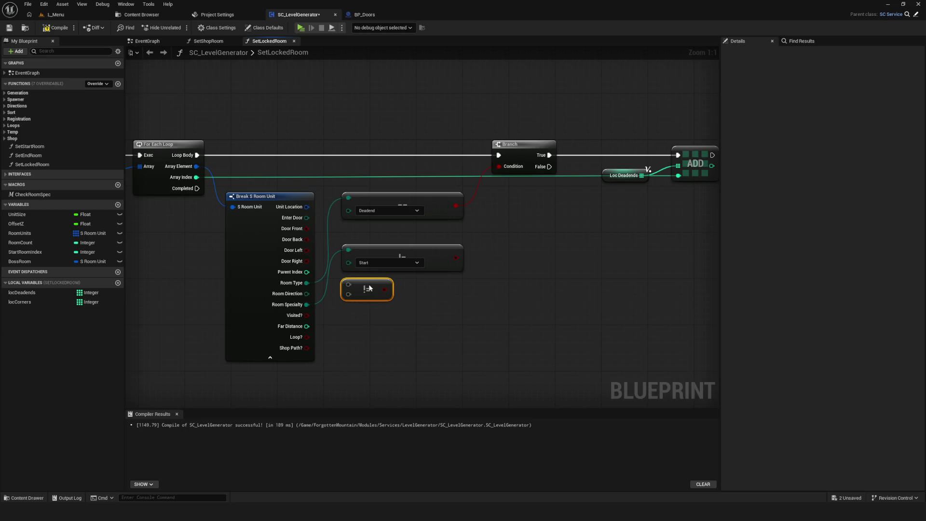
{"action": "left_click_drag", "start_coordinate": [307, 304], "coordinate": [349, 284]}
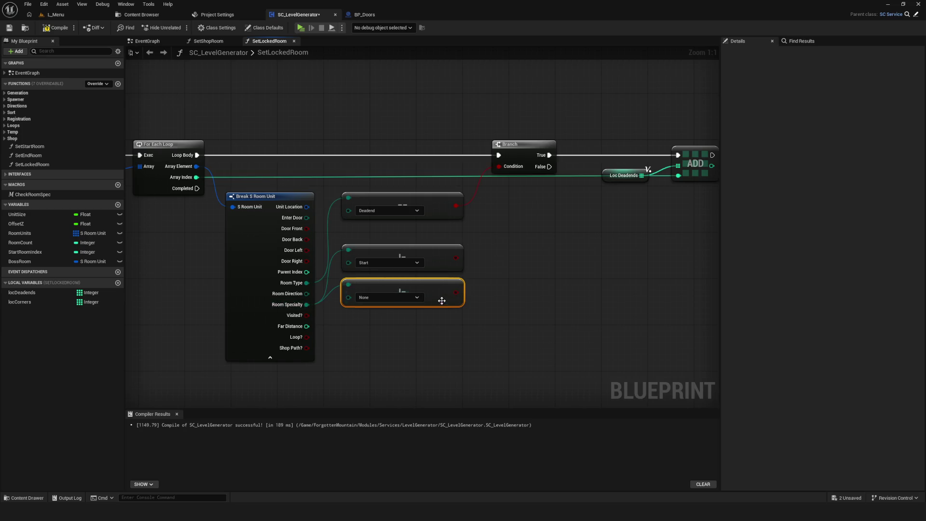
{"action": "left_click_drag", "start_coordinate": [407, 291], "coordinate": [391, 303]}
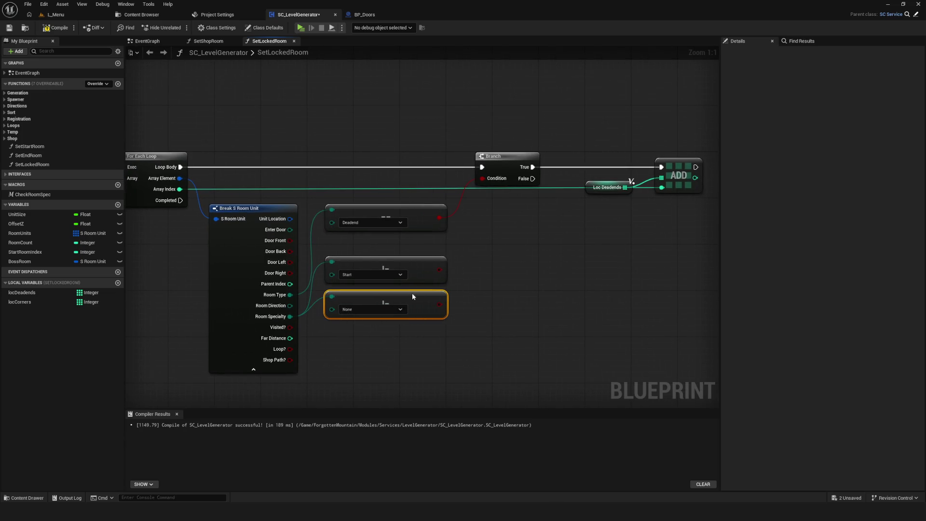
{"action": "left_click_drag", "start_coordinate": [476, 311], "coordinate": [508, 287]}
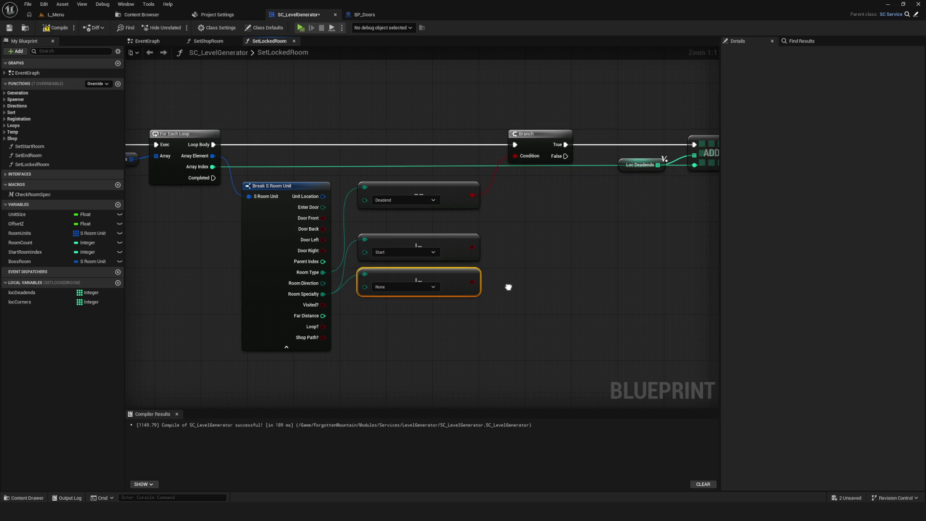
{"action": "left_click", "coordinate": [390, 289]}
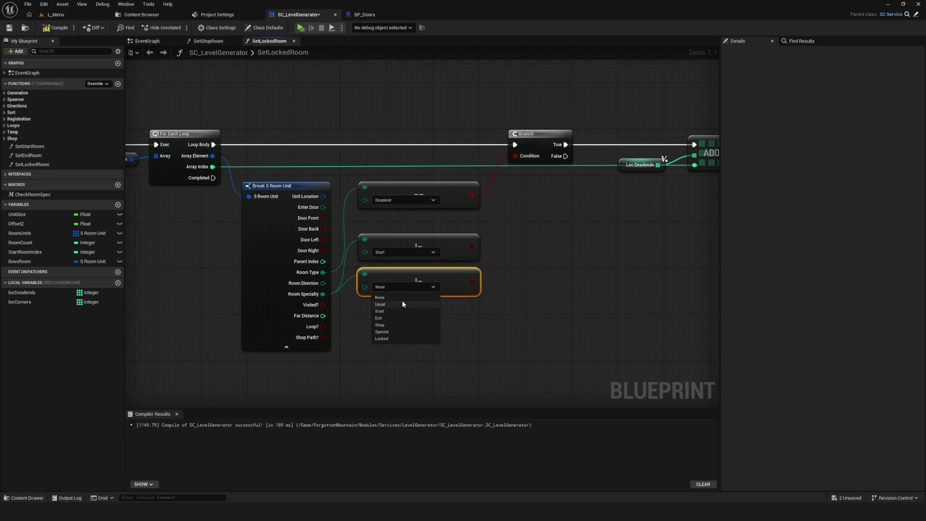
{"action": "left_click", "coordinate": [394, 318]}
{"action": "left_click_drag", "start_coordinate": [472, 245], "coordinate": [517, 248]}
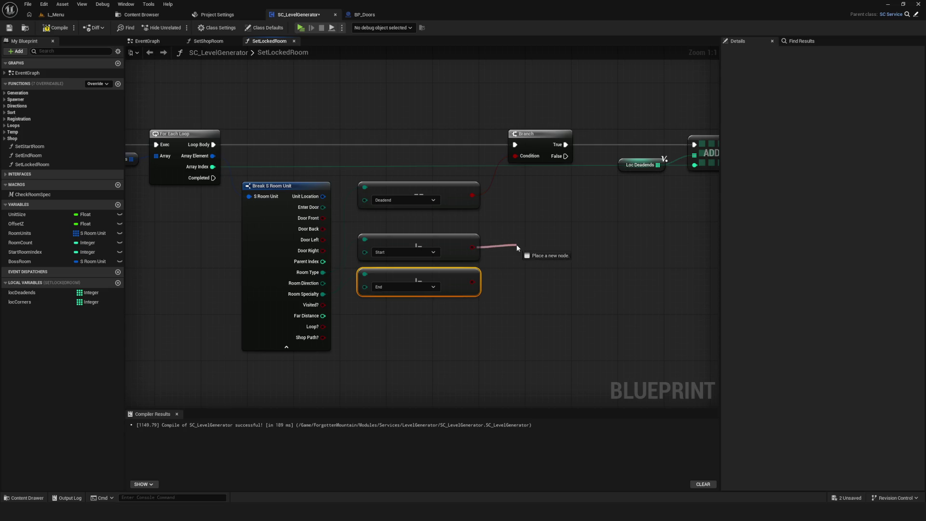
{"action": "left_click_drag", "start_coordinate": [517, 245], "coordinate": [500, 280]}
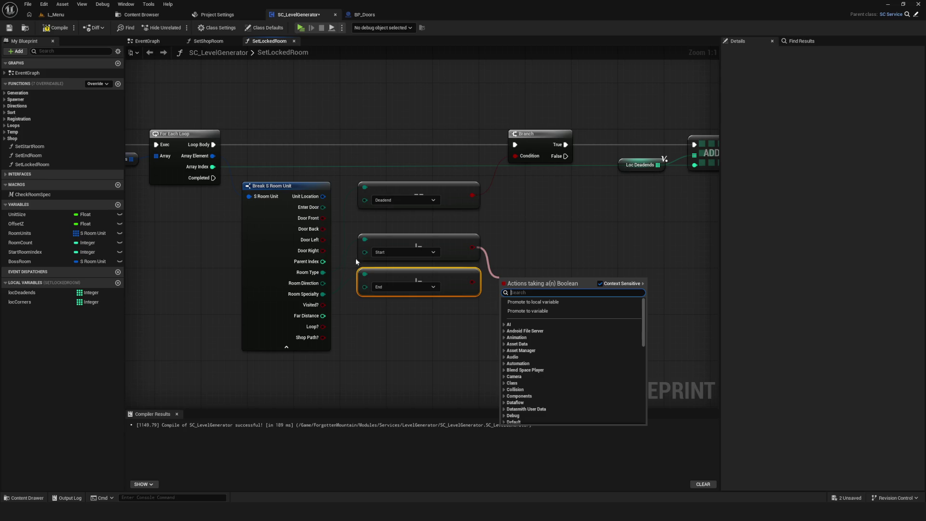
{"action": "left_click_drag", "start_coordinate": [439, 259], "coordinate": [329, 269]}
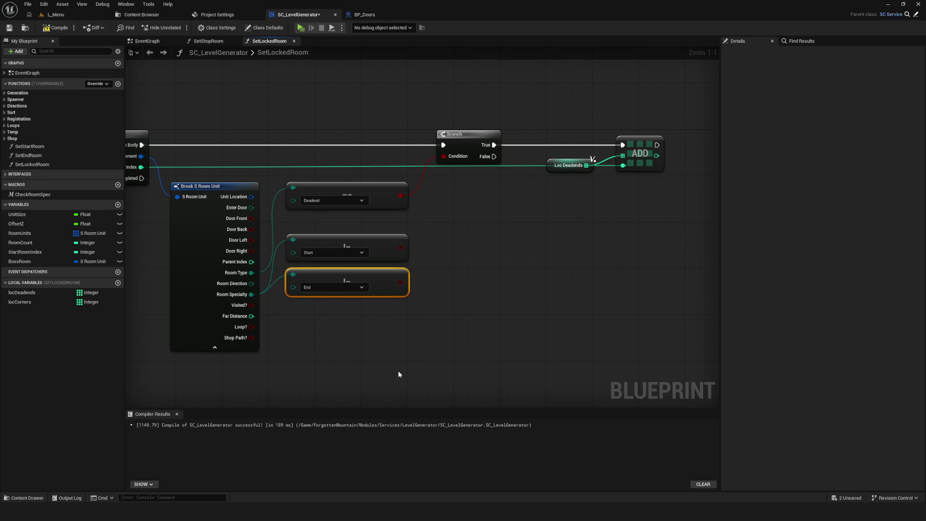
Select the Start and End comparison nodes, nudge End lower, and save SC_LevelGenerator.
{"action": "scroll", "coordinate": [456, 259], "scroll_direction": "down", "scroll_amount": 5}
{"action": "scroll", "coordinate": [593, 304], "scroll_direction": "up", "scroll_amount": 5}
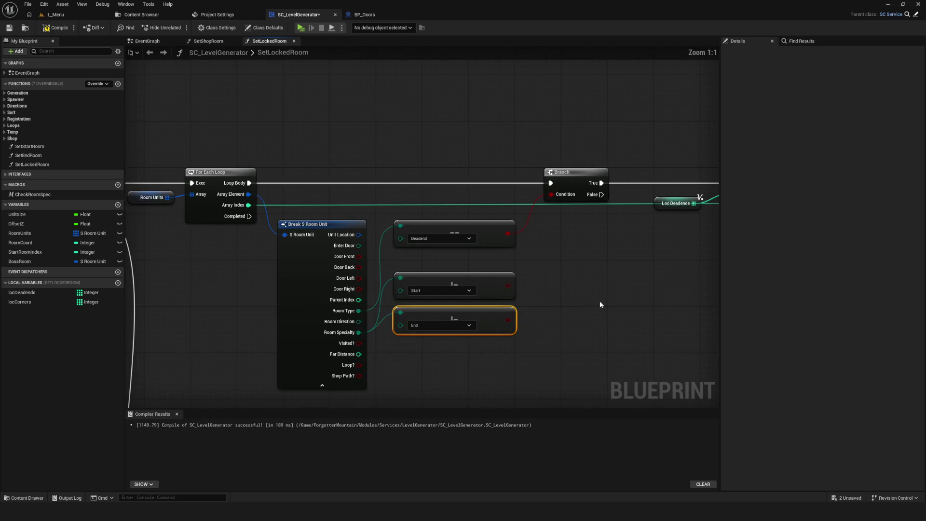
{"action": "left_click_drag", "start_coordinate": [361, 294], "coordinate": [398, 219]}
{"action": "key", "text": "ctrl+s"}
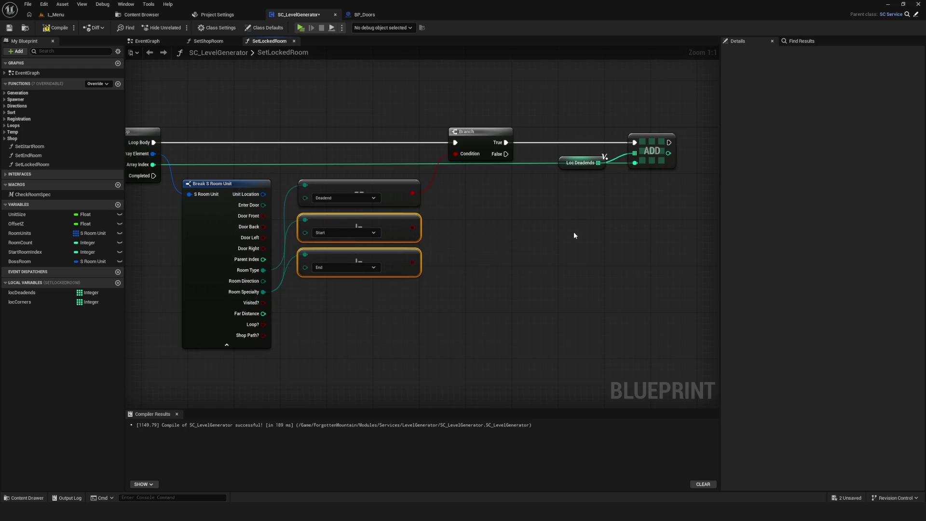
{"action": "left_click_drag", "start_coordinate": [482, 243], "coordinate": [619, 228]}
{"action": "left_click", "coordinate": [525, 234]}
{"action": "left_click_drag", "start_coordinate": [527, 240], "coordinate": [528, 241]}
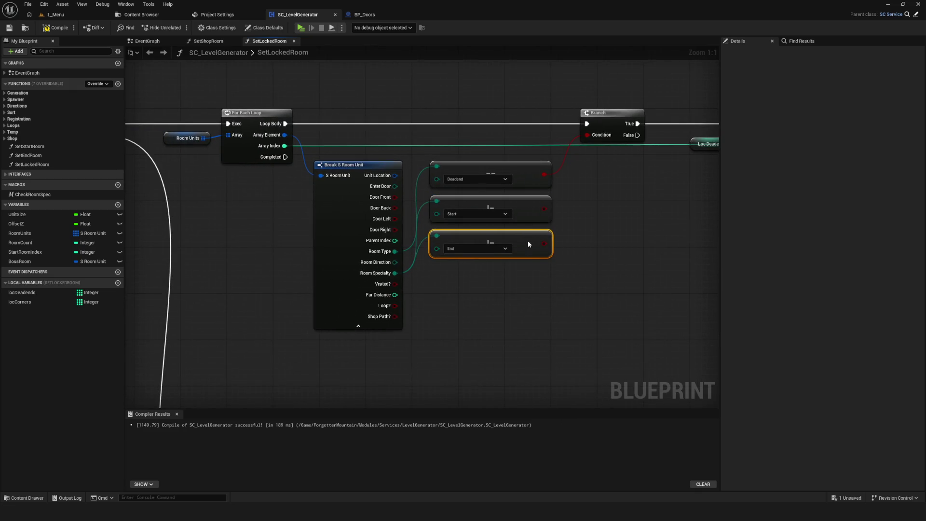
{"action": "left_click", "coordinate": [9, 28]}
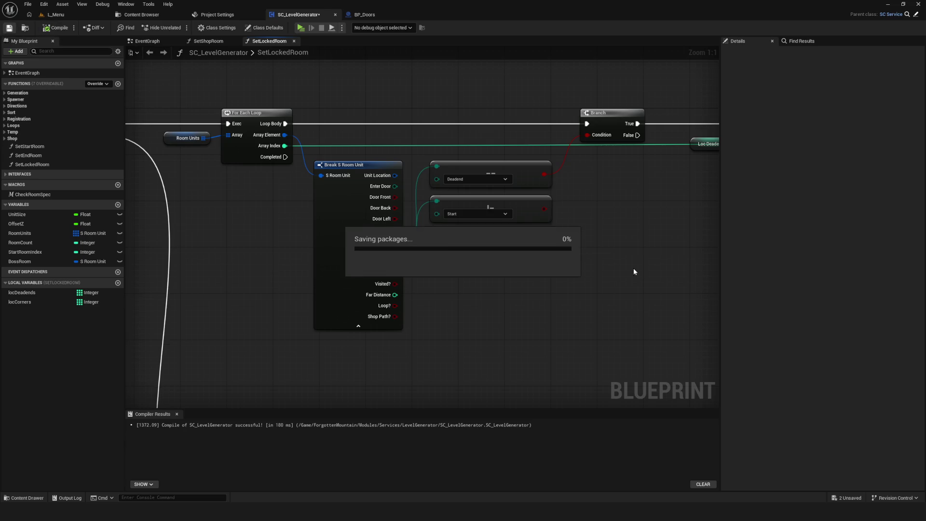
Review the Sequence, For Each Loop and ADD nodes across the graph, then save again.
{"action": "scroll", "coordinate": [575, 256], "scroll_direction": "down", "scroll_amount": 5}
{"action": "scroll", "coordinate": [589, 242], "scroll_direction": "up", "scroll_amount": 4}
{"action": "left_click_drag", "start_coordinate": [605, 244], "coordinate": [454, 243]}
{"action": "scroll", "coordinate": [421, 235], "scroll_direction": "down", "scroll_amount": 1}
{"action": "left_click_drag", "start_coordinate": [370, 228], "coordinate": [466, 223]}
{"action": "scroll", "coordinate": [440, 210], "scroll_direction": "up", "scroll_amount": 2}
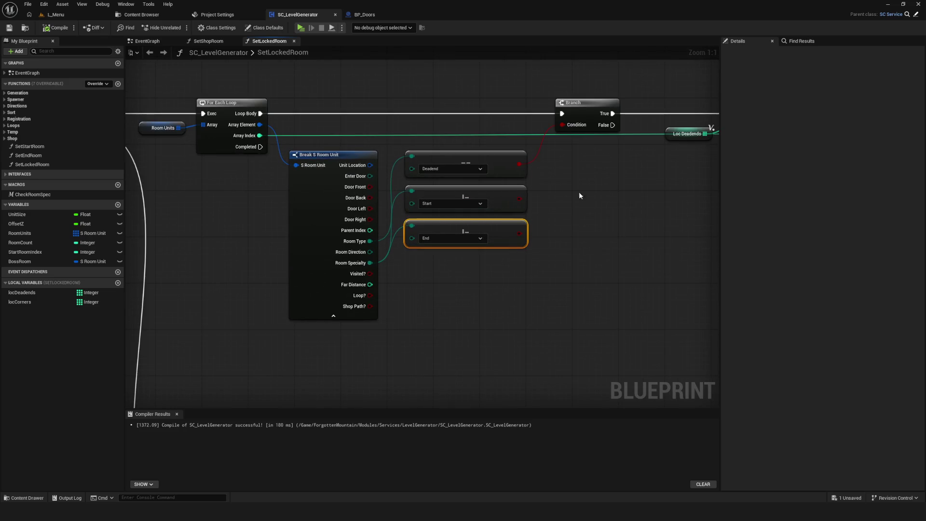
{"action": "left_click_drag", "start_coordinate": [586, 197], "coordinate": [473, 201]}
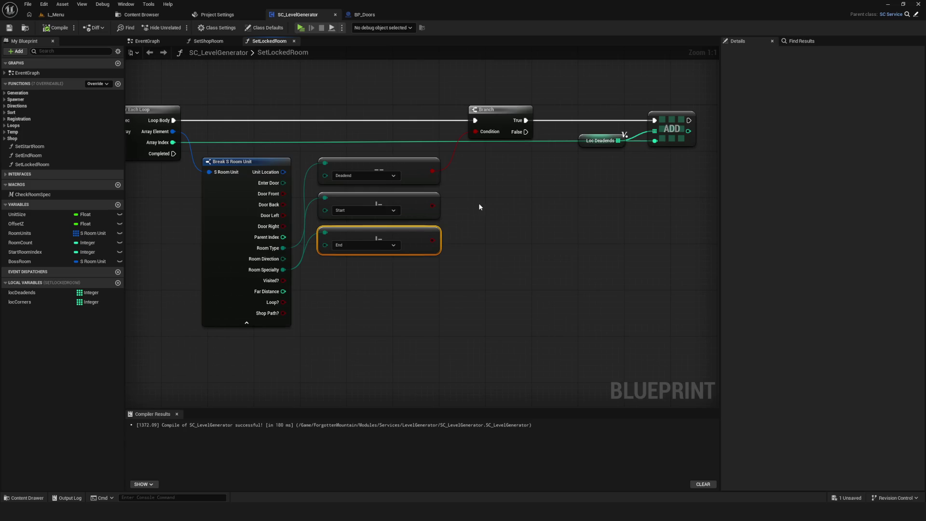
{"action": "mouse_move", "coordinate": [439, 210]}
{"action": "left_mouse_down"}
{"action": "mouse_move", "coordinate": [523, 217]}
{"action": "mouse_move", "coordinate": [430, 262]}
{"action": "mouse_move", "coordinate": [366, 244]}
{"action": "mouse_move", "coordinate": [504, 241]}
{"action": "left_mouse_up"}
{"action": "left_click_drag", "start_coordinate": [571, 238], "coordinate": [483, 236]}
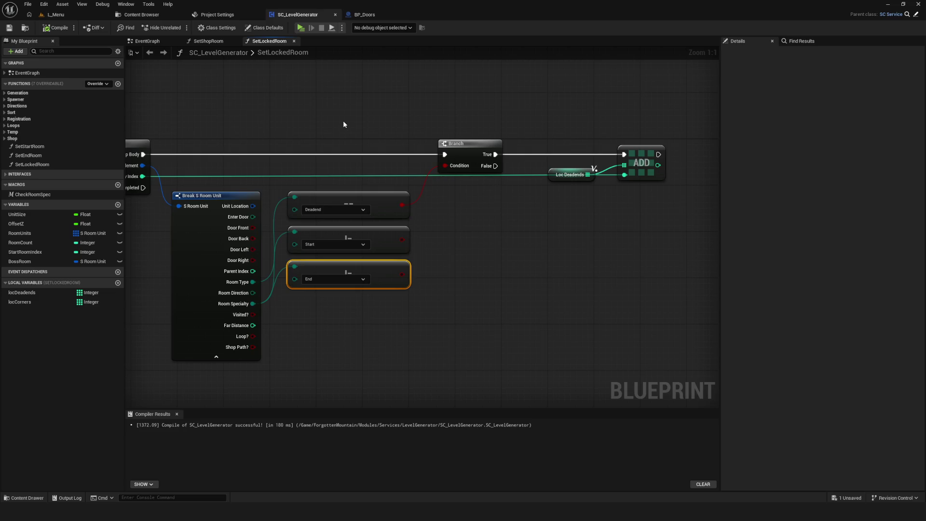
{"action": "left_click", "coordinate": [8, 27]}
Reposition the graph view, then bring up Substance 3D Painter's recent projects from the taskbar.
{"action": "left_click_drag", "start_coordinate": [591, 172], "coordinate": [501, 185]}
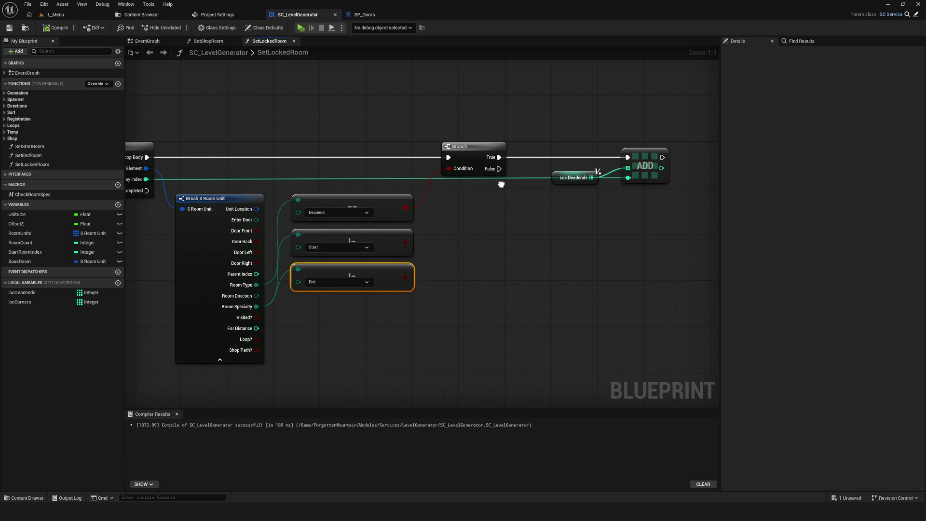
{"action": "left_click_drag", "start_coordinate": [501, 184], "coordinate": [512, 184]}
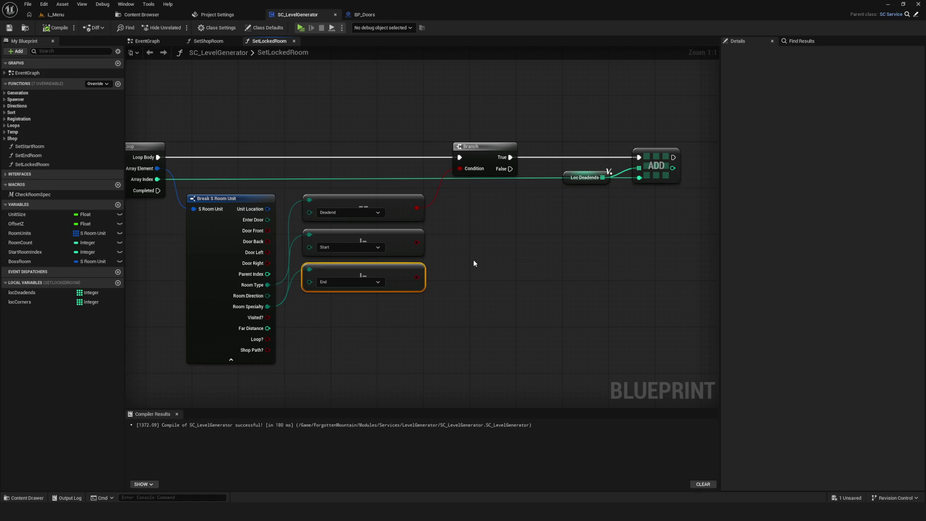
{"action": "mouse_move", "coordinate": [432, 271]}
{"action": "left_mouse_down"}
{"action": "mouse_move", "coordinate": [520, 245]}
{"action": "mouse_move", "coordinate": [492, 244]}
{"action": "mouse_move", "coordinate": [489, 264]}
{"action": "left_mouse_up"}
{"action": "scroll", "coordinate": [520, 245], "scroll_direction": "down", "scroll_amount": 2}
{"action": "scroll", "coordinate": [455, 232], "scroll_direction": "up", "scroll_amount": 2}
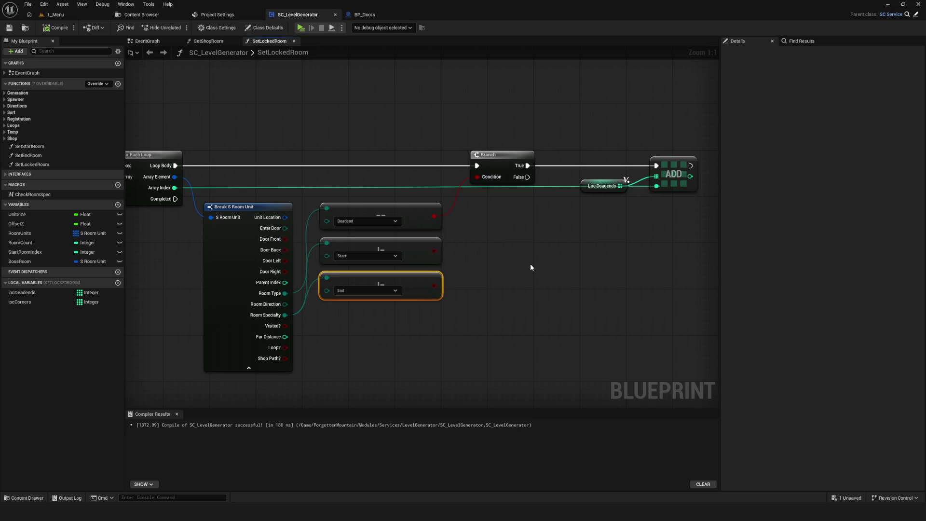
{"action": "scroll", "coordinate": [439, 224], "scroll_direction": "down", "scroll_amount": 2}
{"action": "scroll", "coordinate": [470, 269], "scroll_direction": "up", "scroll_amount": 2}
{"action": "mouse_move", "coordinate": [470, 269]}
{"action": "left_mouse_down"}
{"action": "mouse_move", "coordinate": [446, 205]}
{"action": "mouse_move", "coordinate": [444, 215]}
{"action": "mouse_move", "coordinate": [488, 227]}
{"action": "left_mouse_up"}
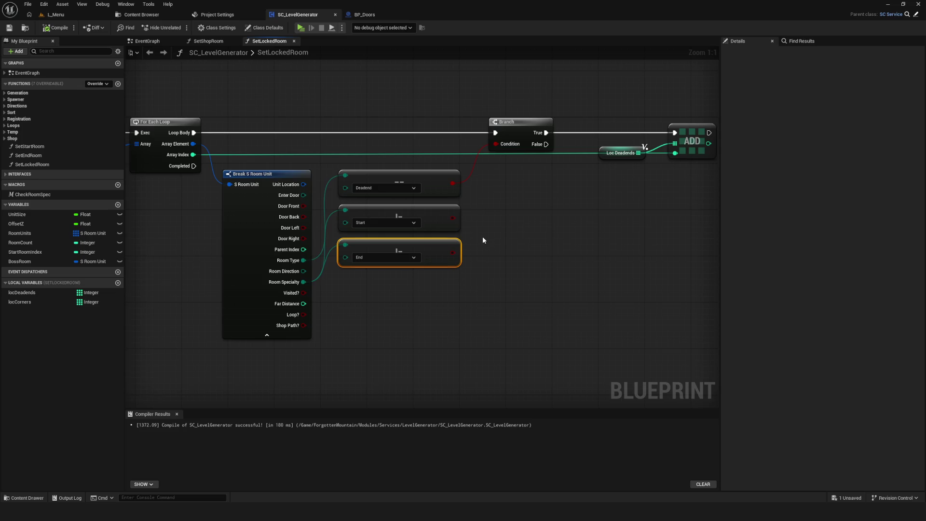
{"action": "scroll", "coordinate": [483, 236], "scroll_direction": "down", "scroll_amount": 7}
{"action": "scroll", "coordinate": [452, 227], "scroll_direction": "up", "scroll_amount": 7}
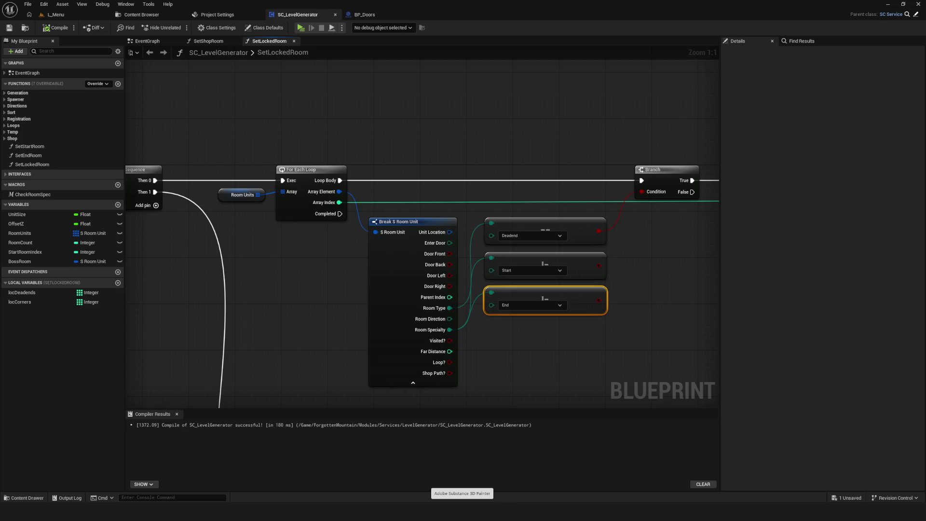
{"action": "right_click", "coordinate": [462, 511]}
Launch Adobe Substance 3D Painter and fit the SetLockedRoom graph in view meanwhile.
{"action": "left_click", "coordinate": [457, 481]}
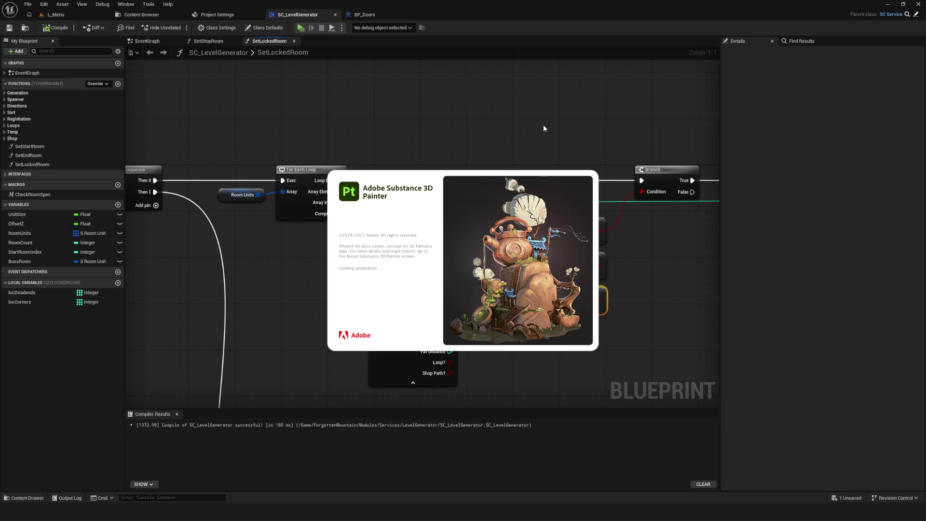
{"action": "key", "text": "Home"}
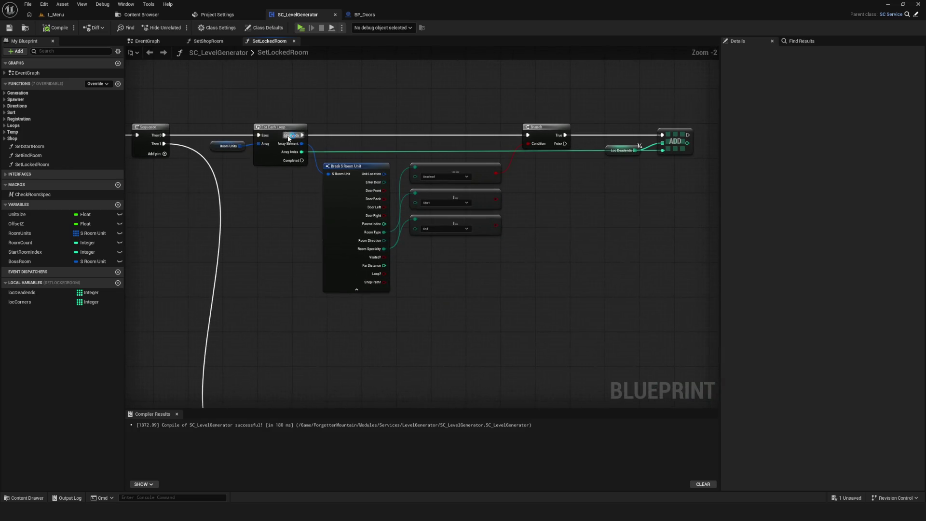
{"action": "left_click_drag", "start_coordinate": [615, 229], "coordinate": [560, 280]}
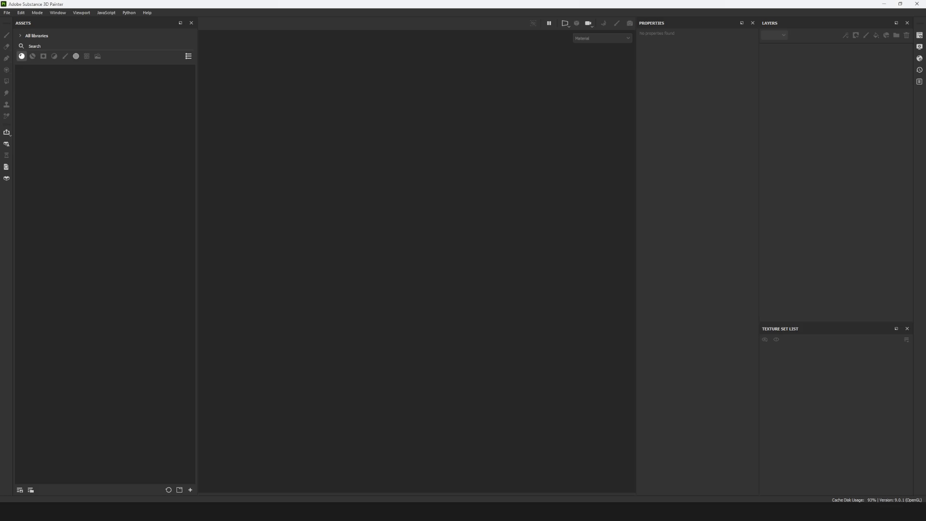
Confirm Substance 3D Painter is version 9.0.1 in its About dialog, then save the blueprint.
{"action": "left_click", "coordinate": [147, 12]}
{"action": "mouse_move", "coordinate": [184, 156]}
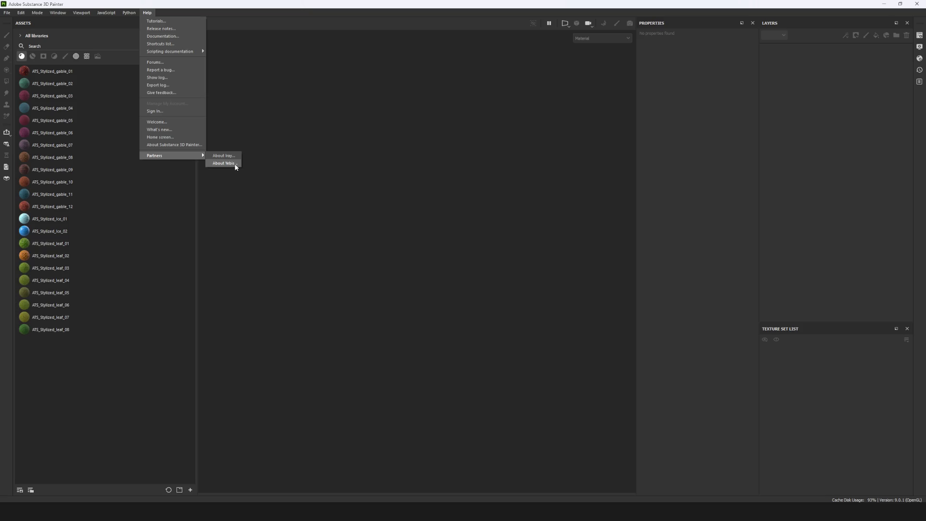
{"action": "left_click", "coordinate": [193, 145]}
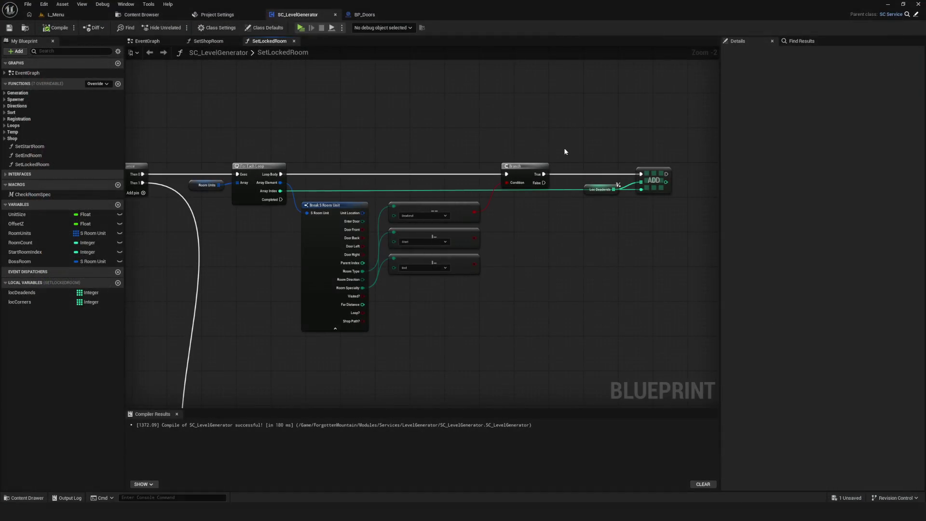
{"action": "scroll", "coordinate": [424, 261], "scroll_direction": "down", "scroll_amount": 8}
{"action": "scroll", "coordinate": [496, 215], "scroll_direction": "up", "scroll_amount": 9}
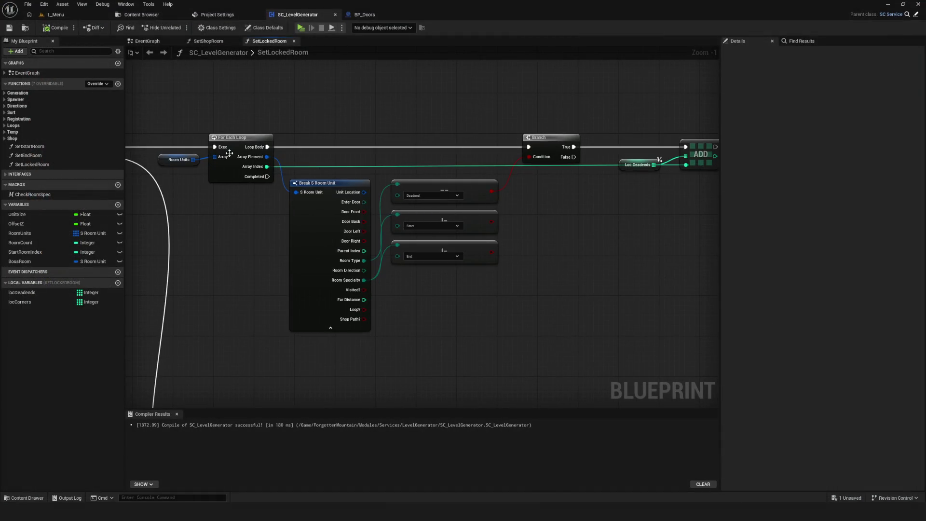
{"action": "key", "text": "ctrl+s"}
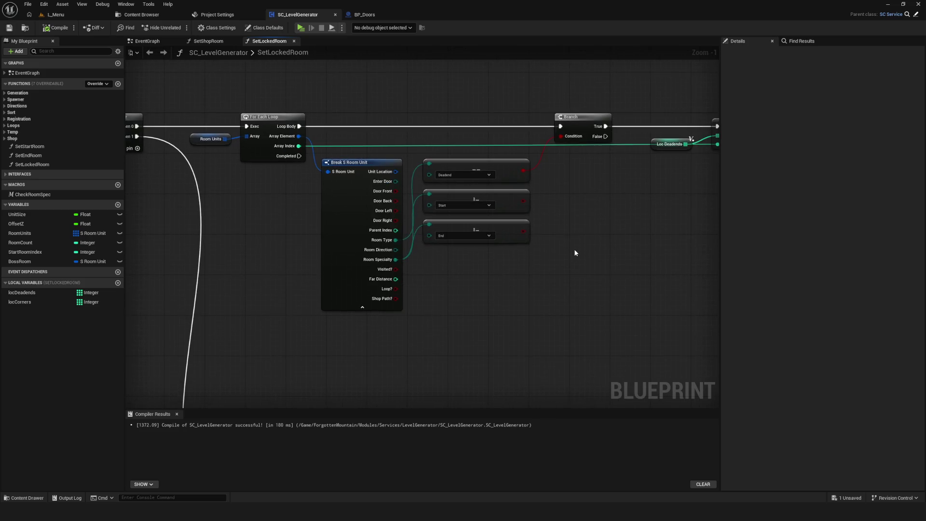
Select the Start and End Equal (Enum) nodes beside the Deadend check and delete them.
{"action": "scroll", "coordinate": [574, 249], "scroll_direction": "down", "scroll_amount": 8}
{"action": "scroll", "coordinate": [554, 234], "scroll_direction": "up", "scroll_amount": 8}
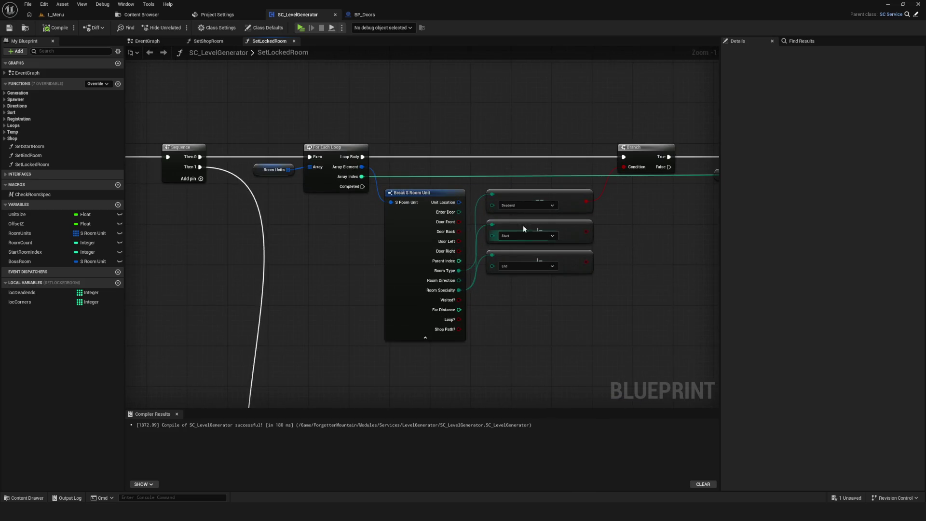
{"action": "scroll", "coordinate": [491, 239], "scroll_direction": "down", "scroll_amount": 8}
{"action": "scroll", "coordinate": [633, 175], "scroll_direction": "up", "scroll_amount": 8}
{"action": "mouse_move", "coordinate": [633, 171]}
{"action": "left_mouse_down"}
{"action": "mouse_move", "coordinate": [355, 289]}
{"action": "mouse_move", "coordinate": [356, 264]}
{"action": "mouse_move", "coordinate": [434, 244]}
{"action": "mouse_move", "coordinate": [460, 258]}
{"action": "mouse_move", "coordinate": [560, 218]}
{"action": "mouse_move", "coordinate": [507, 241]}
{"action": "mouse_move", "coordinate": [465, 279]}
{"action": "mouse_move", "coordinate": [630, 275]}
{"action": "mouse_move", "coordinate": [568, 276]}
{"action": "left_mouse_up"}
{"action": "scroll", "coordinate": [492, 273], "scroll_direction": "up", "scroll_amount": 1}
{"action": "left_click_drag", "start_coordinate": [468, 303], "coordinate": [458, 316]}
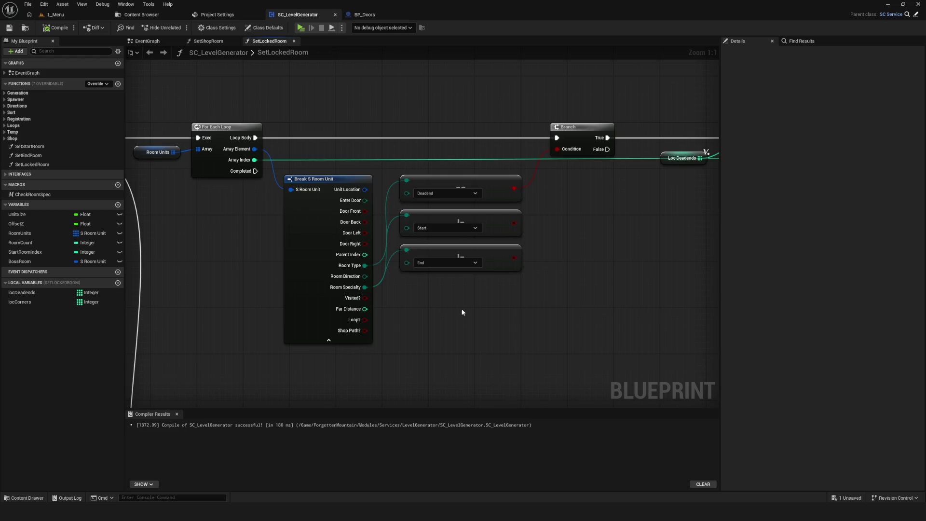
{"action": "mouse_move", "coordinate": [466, 218]}
{"action": "left_mouse_down"}
{"action": "mouse_move", "coordinate": [472, 230]}
{"action": "mouse_move", "coordinate": [476, 217]}
{"action": "left_mouse_up"}
{"action": "mouse_move", "coordinate": [451, 317]}
{"action": "left_mouse_down"}
{"action": "mouse_move", "coordinate": [487, 213]}
{"action": "mouse_move", "coordinate": [483, 270]}
{"action": "mouse_move", "coordinate": [485, 253]}
{"action": "left_mouse_up"}
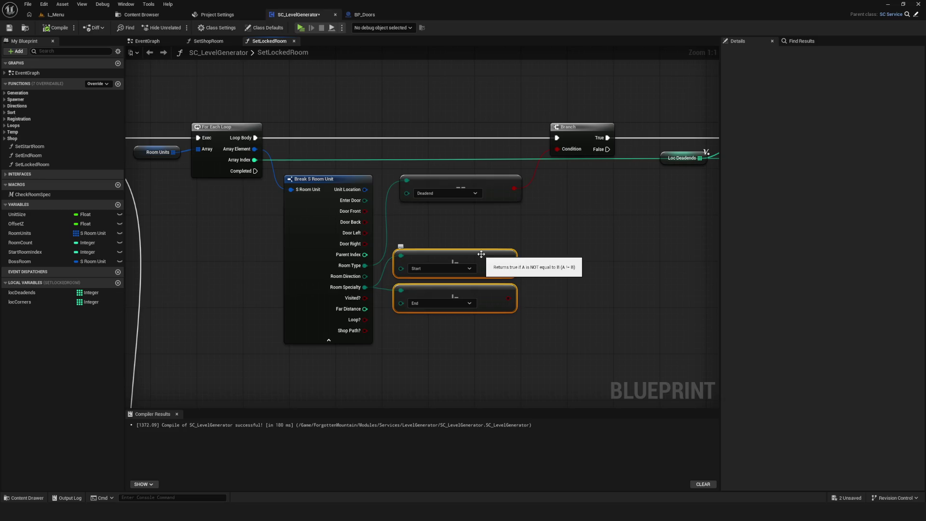
{"action": "key", "text": "Delete"}
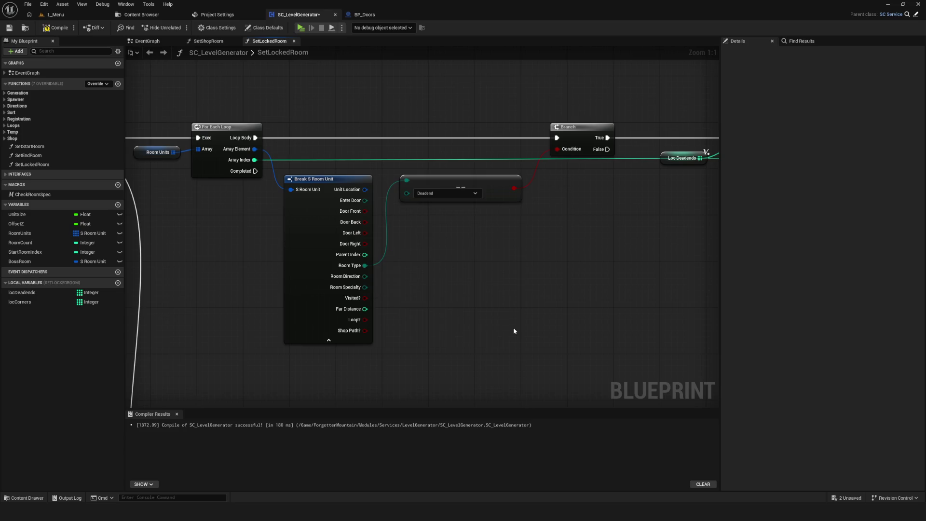
Add an == check comparing Room Specialty against Start.
{"action": "left_click_drag", "start_coordinate": [365, 286], "coordinate": [406, 285]}
{"action": "type", "text": "=="}
{"action": "key", "text": "Return"}
{"action": "left_click", "coordinate": [448, 303]}
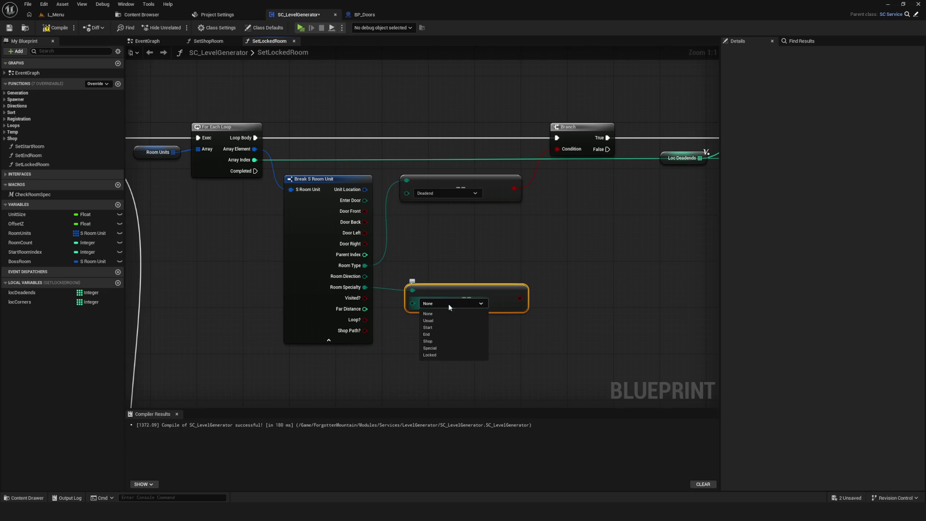
{"action": "left_click", "coordinate": [431, 327]}
{"action": "left_click_drag", "start_coordinate": [459, 294], "coordinate": [461, 283]}
Feed the Start check into a new OR node with a second input pin.
{"action": "left_click_drag", "start_coordinate": [519, 287], "coordinate": [561, 292]}
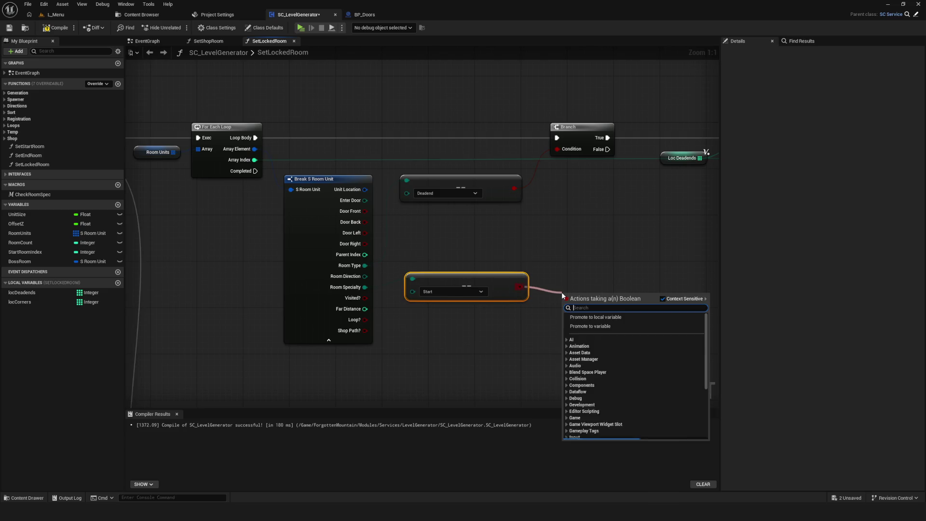
{"action": "type", "text": "Or"}
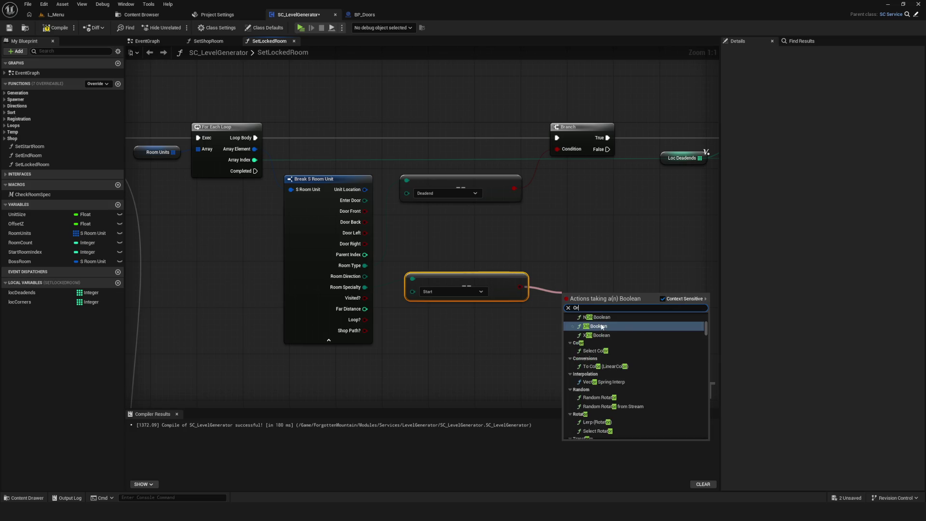
{"action": "left_click", "coordinate": [598, 326]}
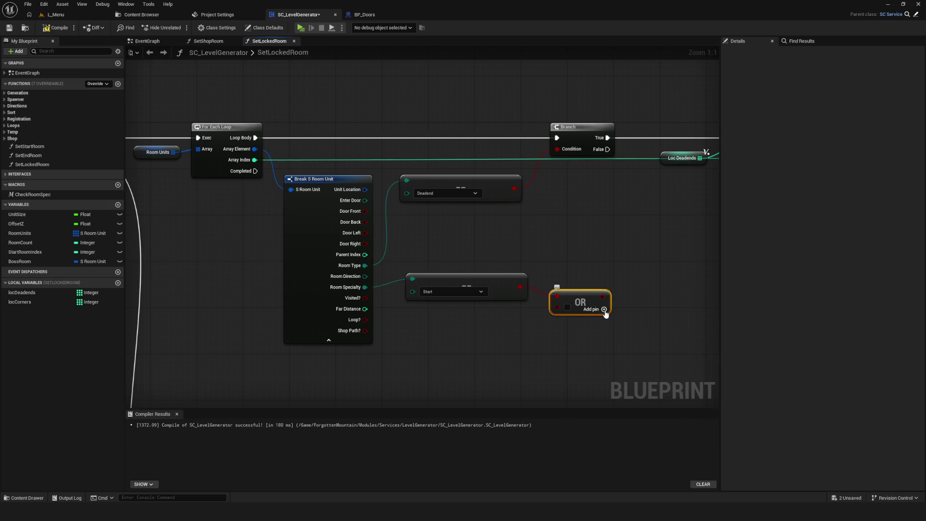
{"action": "left_click", "coordinate": [598, 311]}
Duplicate the comparison and set it to check Room Specialty against End.
{"action": "left_click", "coordinate": [451, 281]}
{"action": "key", "text": "ctrl+c"}
{"action": "key", "text": "ctrl+v"}
{"action": "left_click_drag", "start_coordinate": [479, 325], "coordinate": [439, 314]}
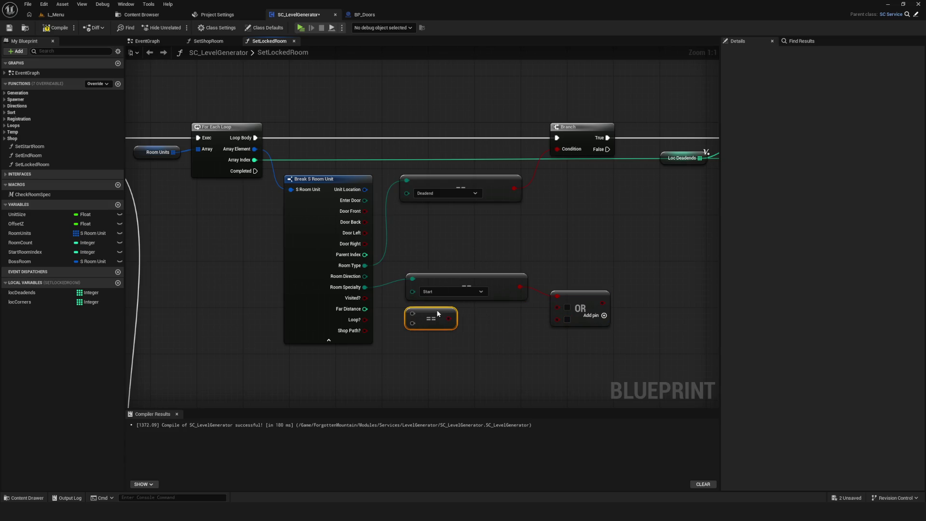
{"action": "left_click_drag", "start_coordinate": [365, 287], "coordinate": [412, 327]}
{"action": "left_click", "coordinate": [461, 329]}
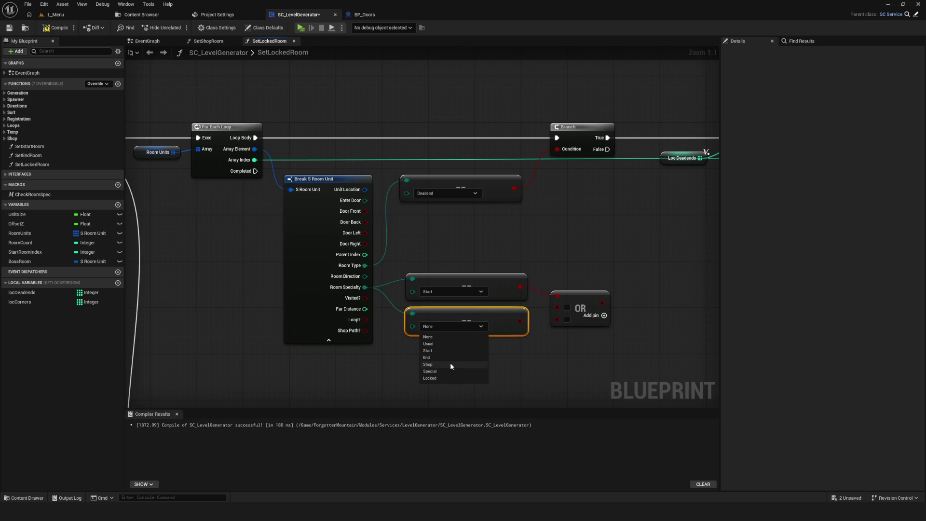
{"action": "left_click", "coordinate": [442, 357]}
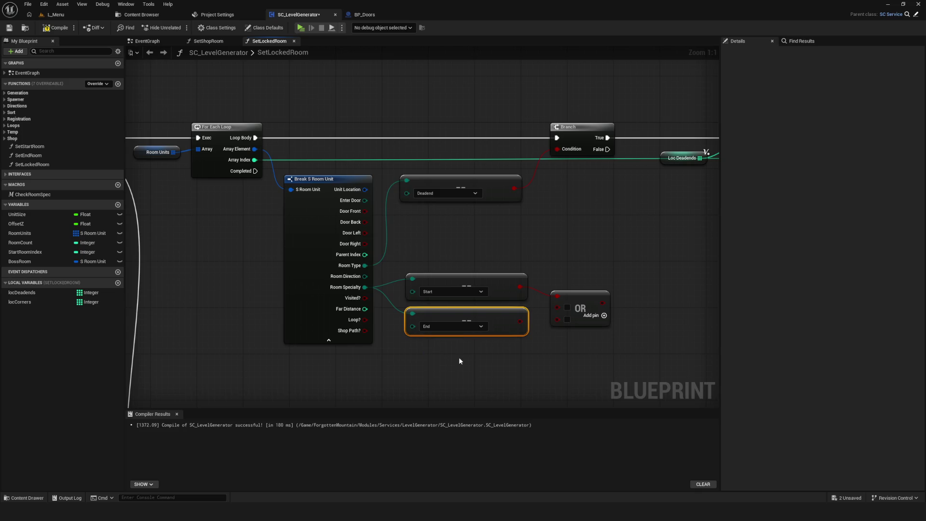
Add a third Room Specialty comparison checking against Shop.
{"action": "key", "text": "ctrl+v"}
{"action": "left_click_drag", "start_coordinate": [442, 359], "coordinate": [426, 351]}
{"action": "left_click_drag", "start_coordinate": [413, 313], "coordinate": [409, 349], "text": "ctrl"}
{"action": "left_click", "coordinate": [451, 361]}
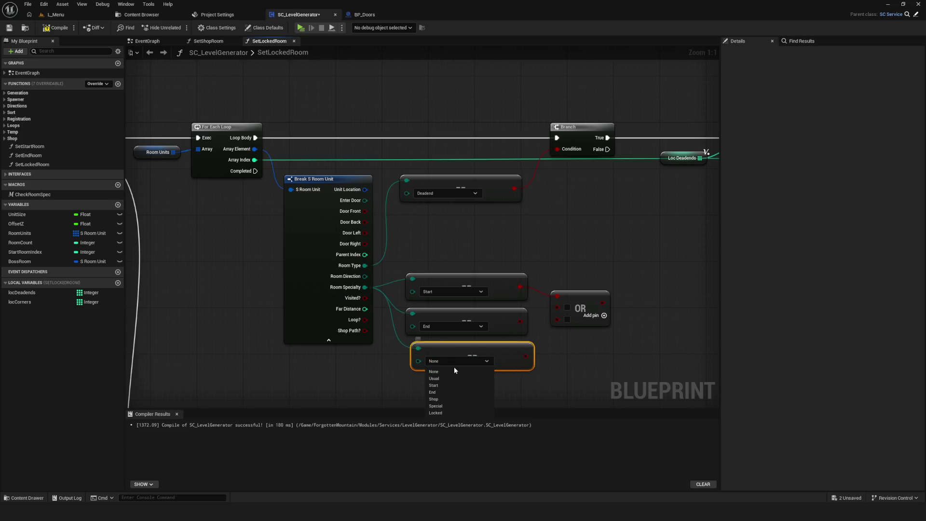
{"action": "left_click", "coordinate": [450, 399]}
Wire the End and Shop checks into OR and invert its result with a NOT node.
{"action": "left_click_drag", "start_coordinate": [520, 322], "coordinate": [557, 319]}
{"action": "mouse_move", "coordinate": [519, 356]}
{"action": "left_mouse_down"}
{"action": "mouse_move", "coordinate": [557, 319]}
{"action": "mouse_move", "coordinate": [624, 313]}
{"action": "left_mouse_up"}
{"action": "type", "text": "not"}
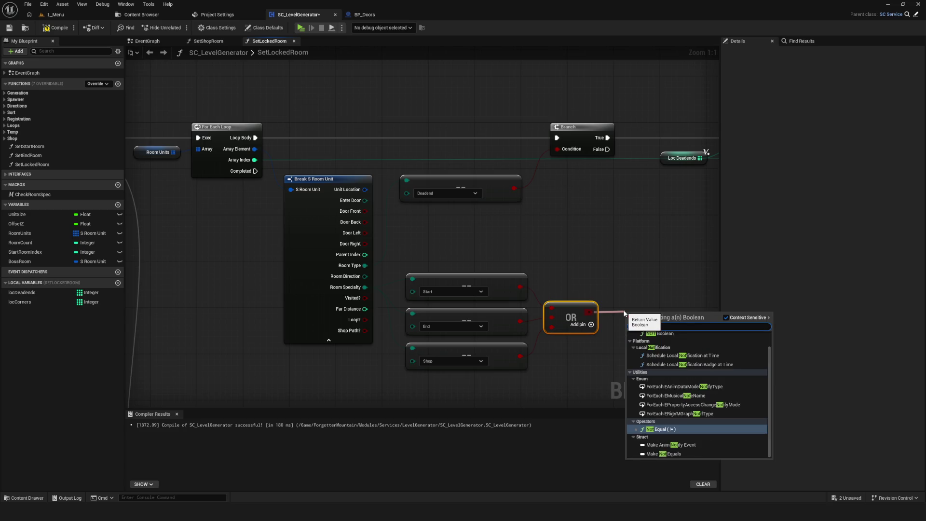
{"action": "left_click", "coordinate": [673, 346]}
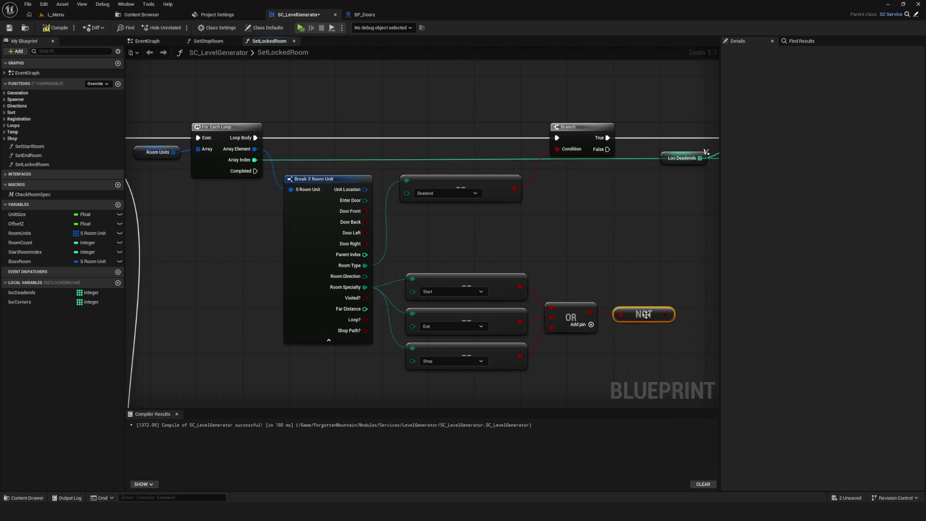
{"action": "left_click_drag", "start_coordinate": [645, 314], "coordinate": [550, 300]}
{"action": "scroll", "coordinate": [509, 228], "scroll_direction": "down", "scroll_amount": 2}
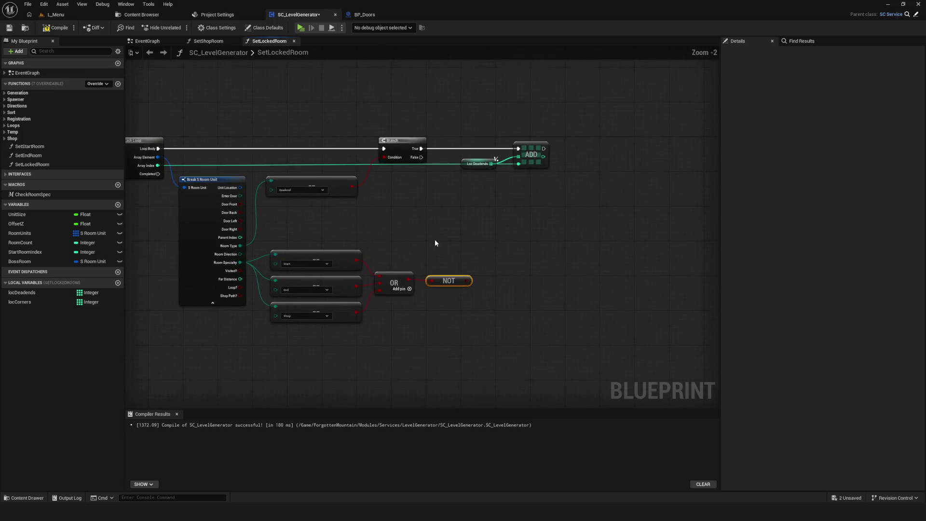
Add an AND node joining the Deadend check and NOT result, feeding the Branch condition.
{"action": "left_click_drag", "start_coordinate": [371, 132], "coordinate": [649, 185]}
{"action": "left_click_drag", "start_coordinate": [406, 140], "coordinate": [572, 140]}
{"action": "scroll", "coordinate": [365, 179], "scroll_direction": "up", "scroll_amount": 2}
{"action": "mouse_move", "coordinate": [337, 183]}
{"action": "left_mouse_down"}
{"action": "mouse_move", "coordinate": [339, 211]}
{"action": "mouse_move", "coordinate": [325, 210]}
{"action": "mouse_move", "coordinate": [546, 213]}
{"action": "left_mouse_up"}
{"action": "type", "text": "And"}
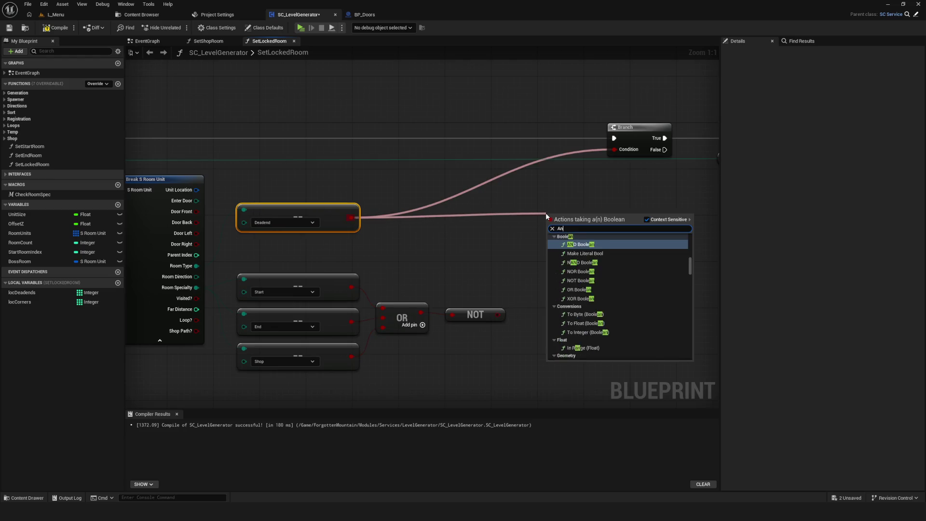
{"action": "left_click", "coordinate": [599, 246]}
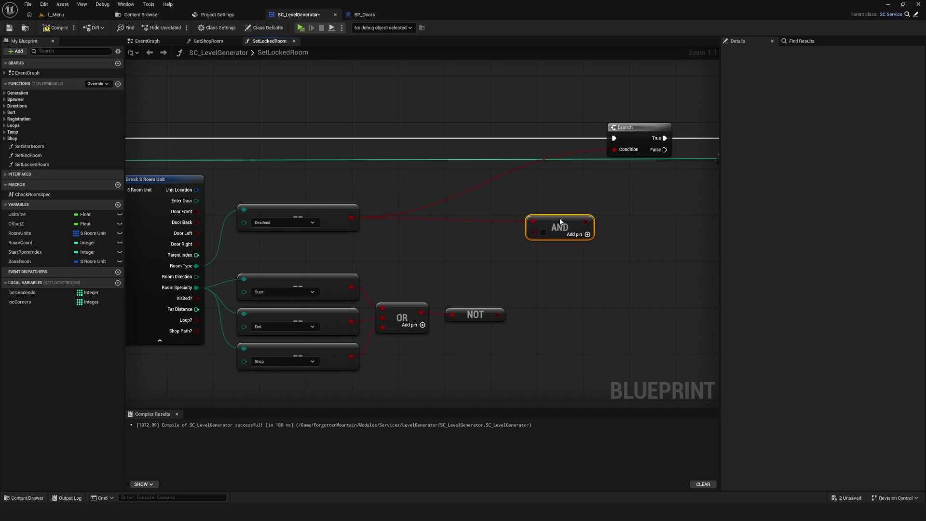
{"action": "mouse_move", "coordinate": [498, 314]}
{"action": "left_mouse_down"}
{"action": "mouse_move", "coordinate": [522, 230]}
{"action": "mouse_move", "coordinate": [596, 178]}
{"action": "mouse_move", "coordinate": [614, 149]}
{"action": "left_mouse_up"}
Move the Start, End, Shop comparisons with OR and NOT up, then save the blueprint.
{"action": "scroll", "coordinate": [463, 175], "scroll_direction": "down", "scroll_amount": 5}
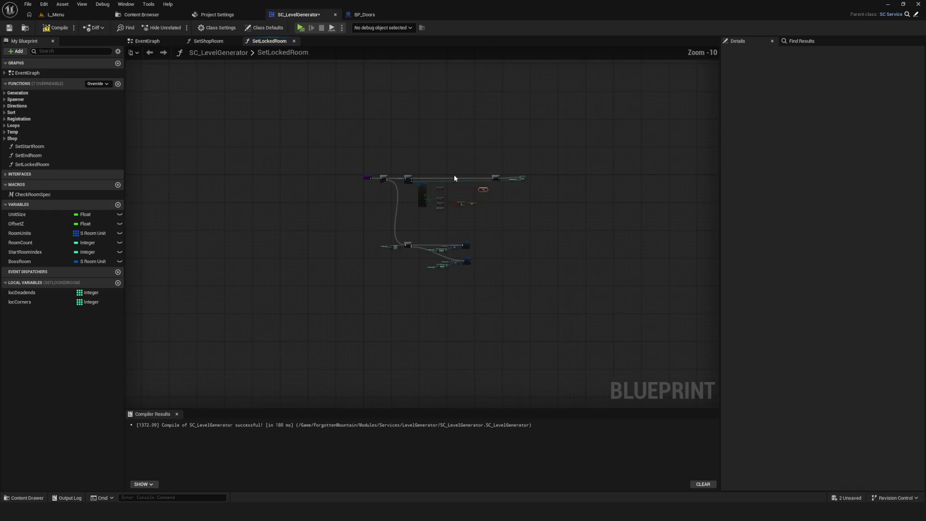
{"action": "scroll", "coordinate": [468, 206], "scroll_direction": "up", "scroll_amount": 5}
{"action": "mouse_move", "coordinate": [384, 220]}
{"action": "left_mouse_down"}
{"action": "mouse_move", "coordinate": [398, 340]}
{"action": "mouse_move", "coordinate": [397, 331]}
{"action": "left_mouse_up"}
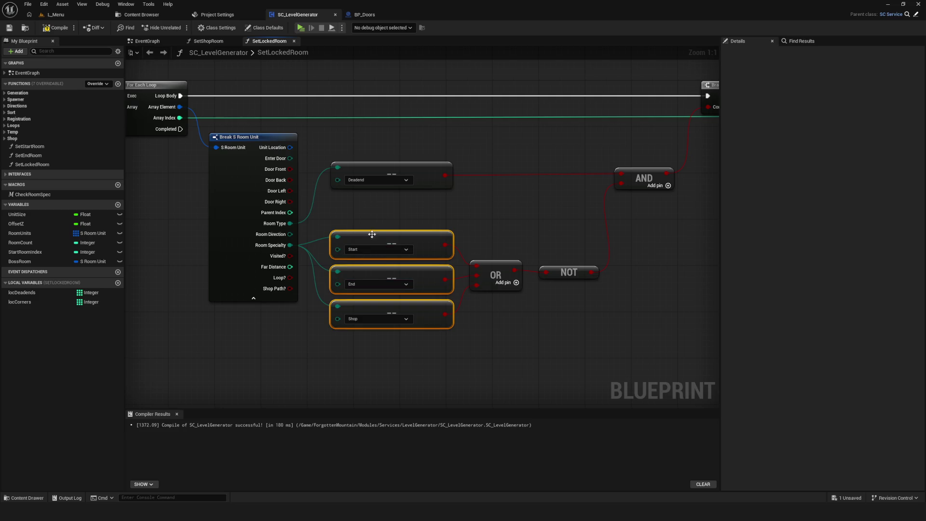
{"action": "scroll", "coordinate": [369, 238], "scroll_direction": "down", "scroll_amount": 2}
{"action": "scroll", "coordinate": [250, 171], "scroll_direction": "up", "scroll_amount": 2}
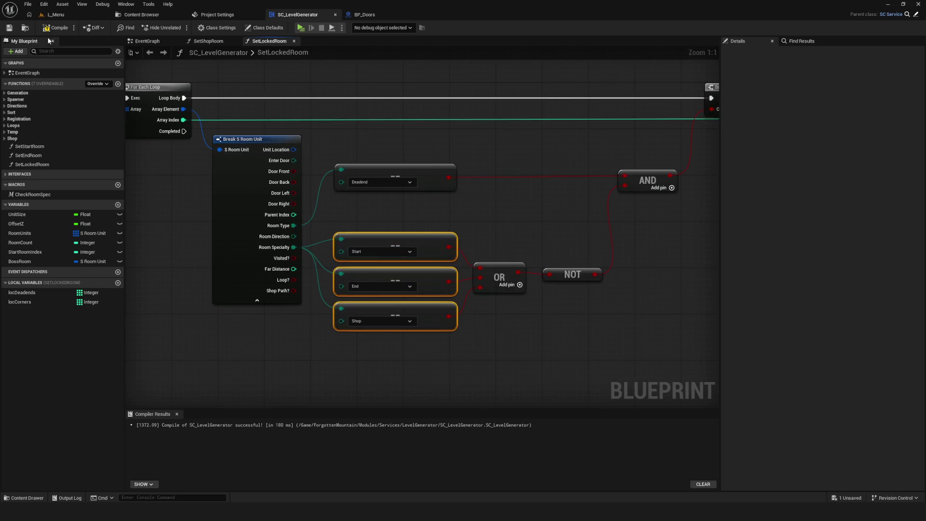
{"action": "scroll", "coordinate": [414, 234], "scroll_direction": "down", "scroll_amount": 3}
{"action": "left_click_drag", "start_coordinate": [414, 234], "coordinate": [394, 250]}
{"action": "left_click_drag", "start_coordinate": [379, 337], "coordinate": [552, 275], "text": "shift"}
{"action": "left_click_drag", "start_coordinate": [397, 249], "coordinate": [397, 230]}
{"action": "mouse_move", "coordinate": [514, 271]}
{"action": "left_mouse_down"}
{"action": "mouse_move", "coordinate": [610, 310]}
{"action": "mouse_move", "coordinate": [441, 250]}
{"action": "left_mouse_up"}
{"action": "left_click", "coordinate": [8, 28]}
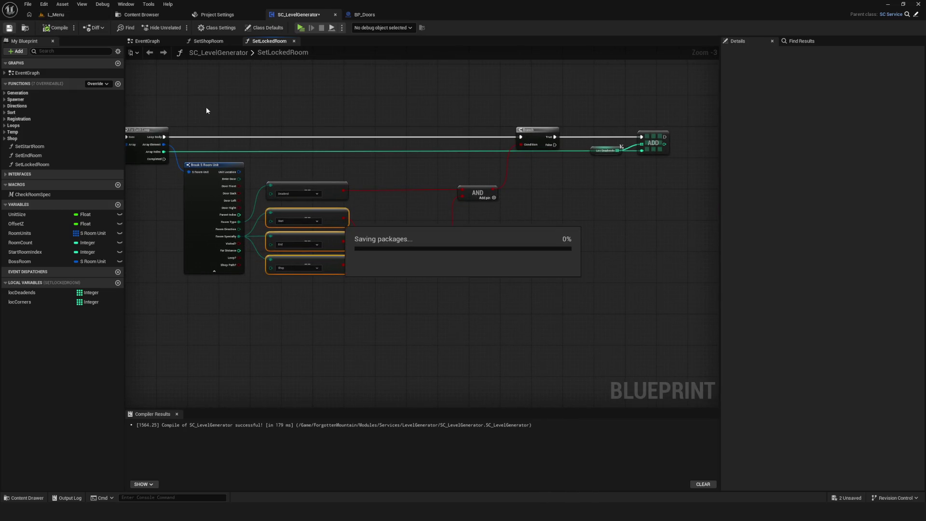
Shift the comparison, OR and NOT node group slightly lower in the graph.
{"action": "scroll", "coordinate": [527, 264], "scroll_direction": "up", "scroll_amount": 1}
{"action": "scroll", "coordinate": [383, 230], "scroll_direction": "up", "scroll_amount": 2}
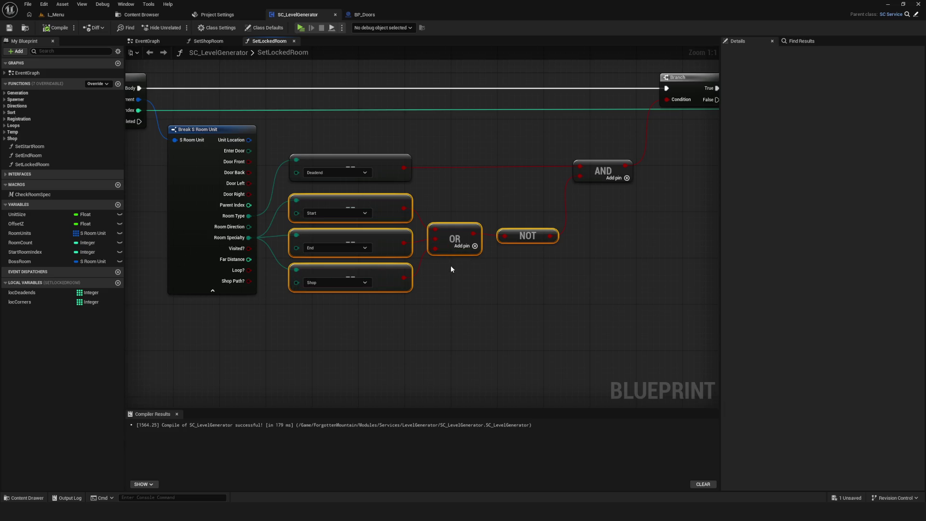
{"action": "scroll", "coordinate": [477, 219], "scroll_direction": "down", "scroll_amount": 4}
{"action": "scroll", "coordinate": [548, 254], "scroll_direction": "up", "scroll_amount": 3}
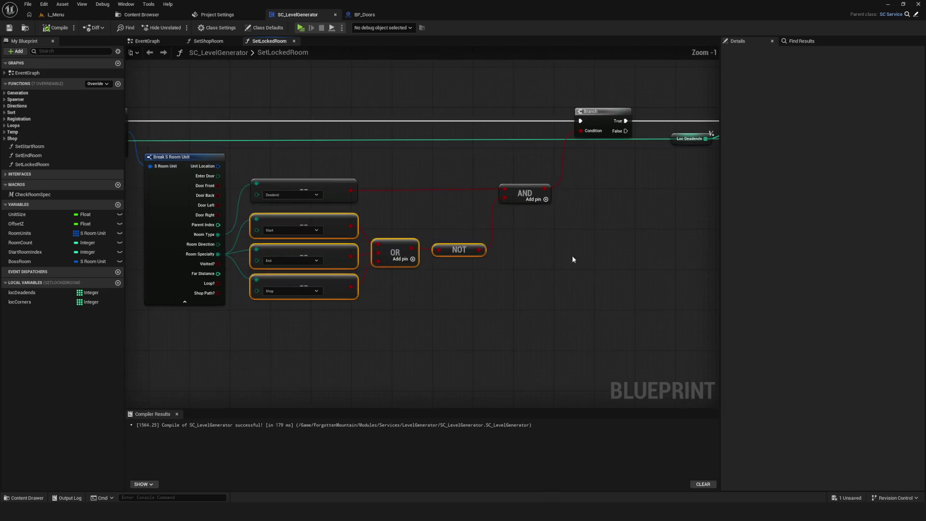
{"action": "left_click_drag", "start_coordinate": [631, 252], "coordinate": [632, 256]}
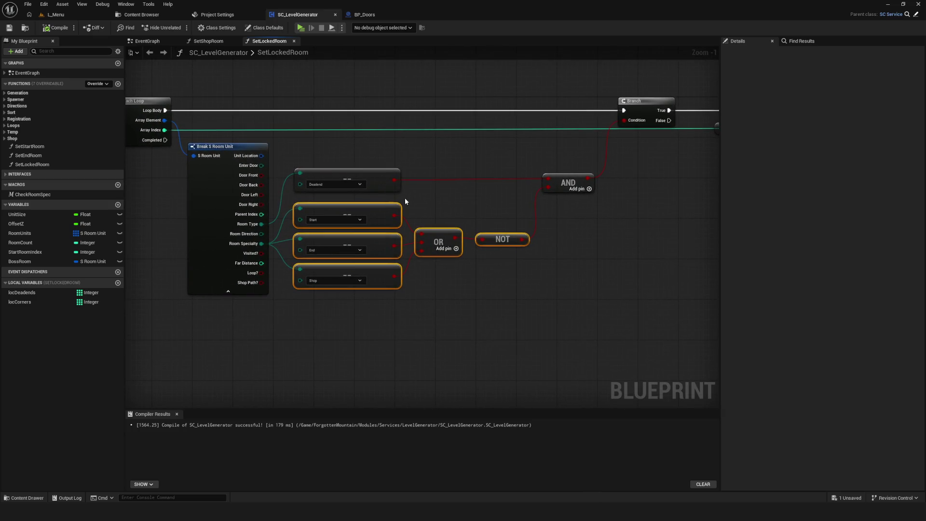
{"action": "left_click_drag", "start_coordinate": [446, 264], "coordinate": [486, 257]}
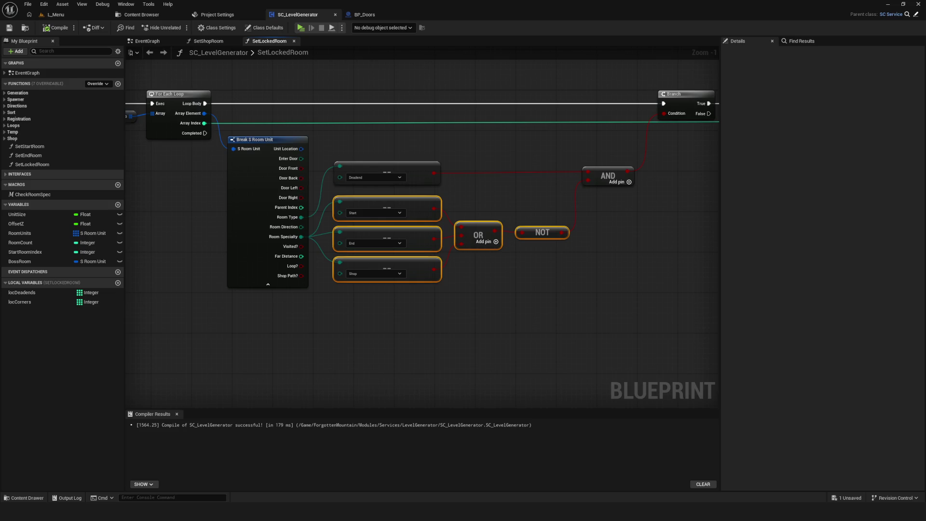
{"action": "mouse_move", "coordinate": [420, 197]}
{"action": "left_mouse_down"}
{"action": "mouse_move", "coordinate": [489, 197]}
{"action": "mouse_move", "coordinate": [459, 266]}
{"action": "mouse_move", "coordinate": [489, 313]}
{"action": "mouse_move", "coordinate": [448, 229]}
{"action": "mouse_move", "coordinate": [392, 194]}
{"action": "left_mouse_up"}
{"action": "scroll", "coordinate": [446, 224], "scroll_direction": "down", "scroll_amount": 4}
{"action": "scroll", "coordinate": [443, 220], "scroll_direction": "up", "scroll_amount": 4}
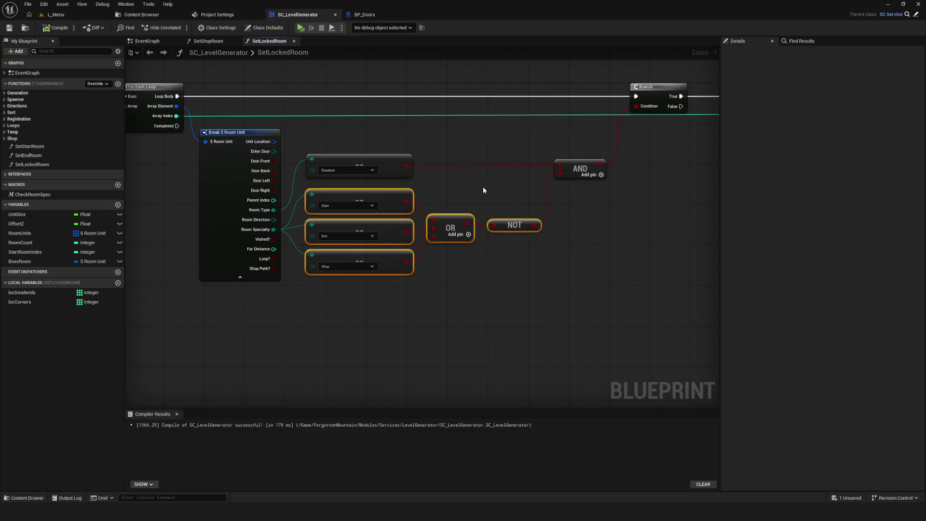
{"action": "left_click_drag", "start_coordinate": [484, 190], "coordinate": [500, 210]}
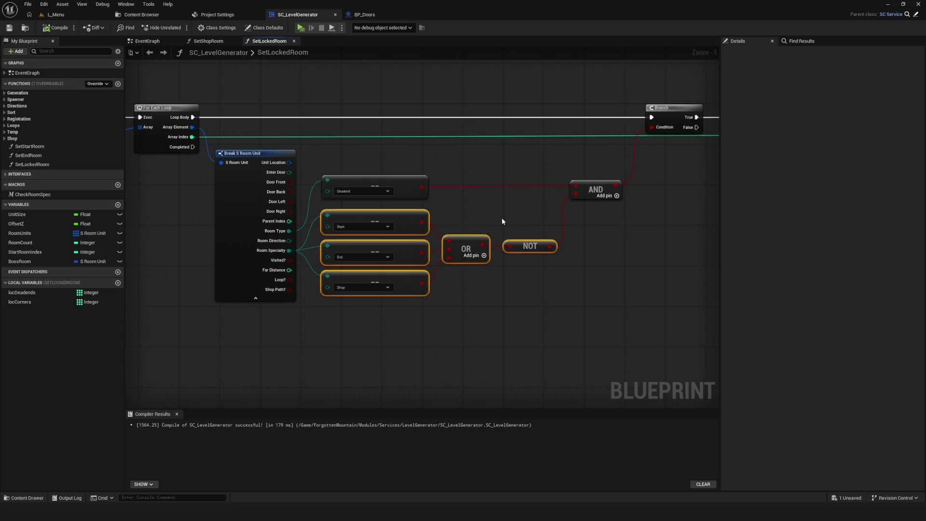
{"action": "left_click_drag", "start_coordinate": [467, 217], "coordinate": [519, 214]}
{"action": "left_click", "coordinate": [396, 309]}
{"action": "left_click_drag", "start_coordinate": [431, 289], "coordinate": [594, 208]}
{"action": "left_click_drag", "start_coordinate": [444, 216], "coordinate": [446, 244]}
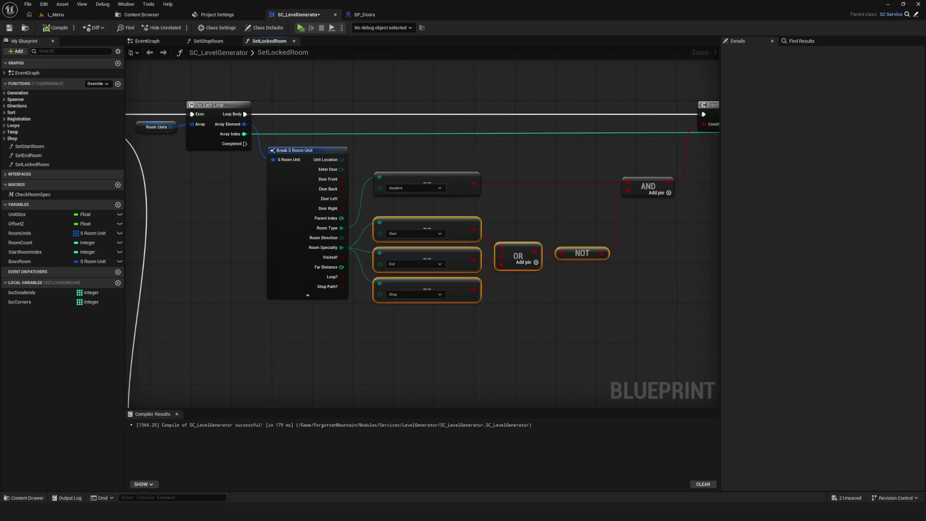
Save the blueprint and select the OR and NOT nodes, saving again.
{"action": "scroll", "coordinate": [422, 227], "scroll_direction": "down", "scroll_amount": 8}
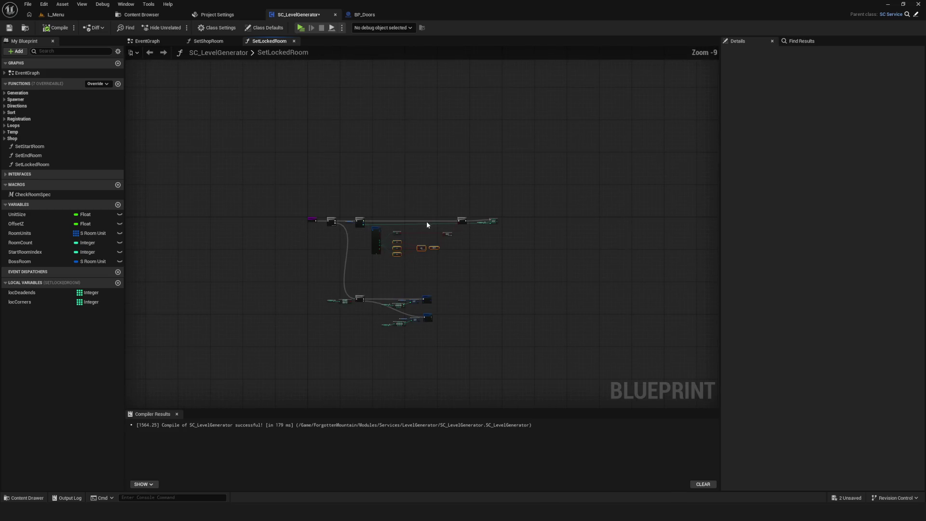
{"action": "scroll", "coordinate": [427, 244], "scroll_direction": "up", "scroll_amount": 10}
{"action": "key", "text": "ctrl+s"}
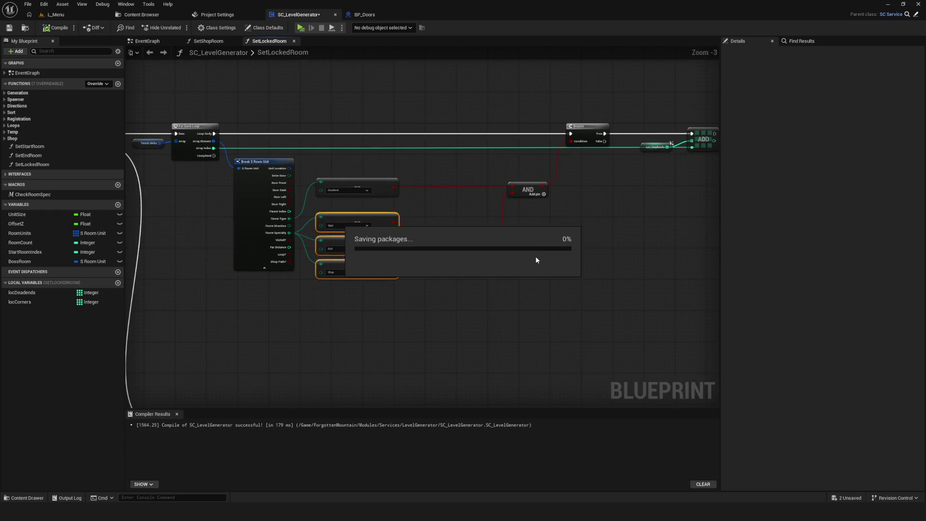
{"action": "left_click_drag", "start_coordinate": [477, 208], "coordinate": [650, 292]}
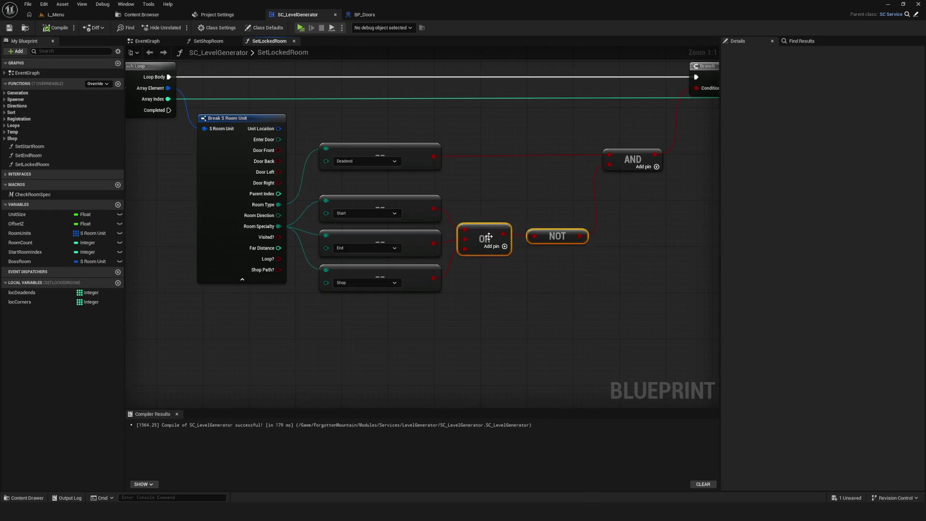
{"action": "scroll", "coordinate": [489, 236], "scroll_direction": "down", "scroll_amount": 7}
{"action": "scroll", "coordinate": [561, 285], "scroll_direction": "up", "scroll_amount": 3}
{"action": "left_click", "coordinate": [10, 27]}
Move the Loc Deadends node up and right, review the function, and save.
{"action": "left_click_drag", "start_coordinate": [638, 225], "coordinate": [507, 234]}
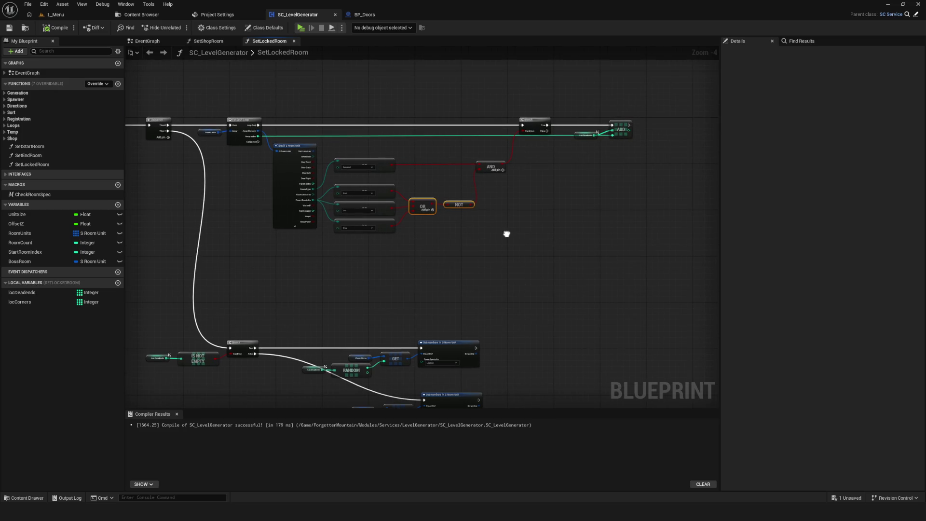
{"action": "scroll", "coordinate": [622, 135], "scroll_direction": "up", "scroll_amount": 4}
{"action": "left_click_drag", "start_coordinate": [521, 168], "coordinate": [531, 162]}
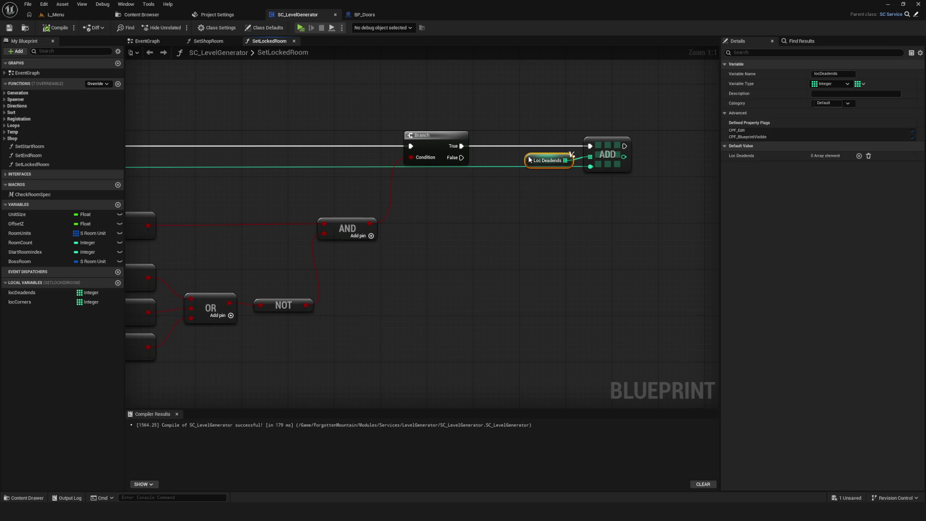
{"action": "scroll", "coordinate": [609, 172], "scroll_direction": "down", "scroll_amount": 6}
{"action": "scroll", "coordinate": [587, 178], "scroll_direction": "up", "scroll_amount": 4}
{"action": "mouse_move", "coordinate": [426, 193]}
{"action": "left_mouse_down"}
{"action": "mouse_move", "coordinate": [523, 200]}
{"action": "mouse_move", "coordinate": [612, 187]}
{"action": "mouse_move", "coordinate": [482, 216]}
{"action": "mouse_move", "coordinate": [416, 120]}
{"action": "mouse_move", "coordinate": [512, 12]}
{"action": "left_mouse_up"}
{"action": "left_click_drag", "start_coordinate": [386, 241], "coordinate": [412, 212]}
{"action": "scroll", "coordinate": [466, 275], "scroll_direction": "up", "scroll_amount": 2}
{"action": "scroll", "coordinate": [499, 334], "scroll_direction": "down", "scroll_amount": 4}
{"action": "scroll", "coordinate": [502, 152], "scroll_direction": "up", "scroll_amount": 4}
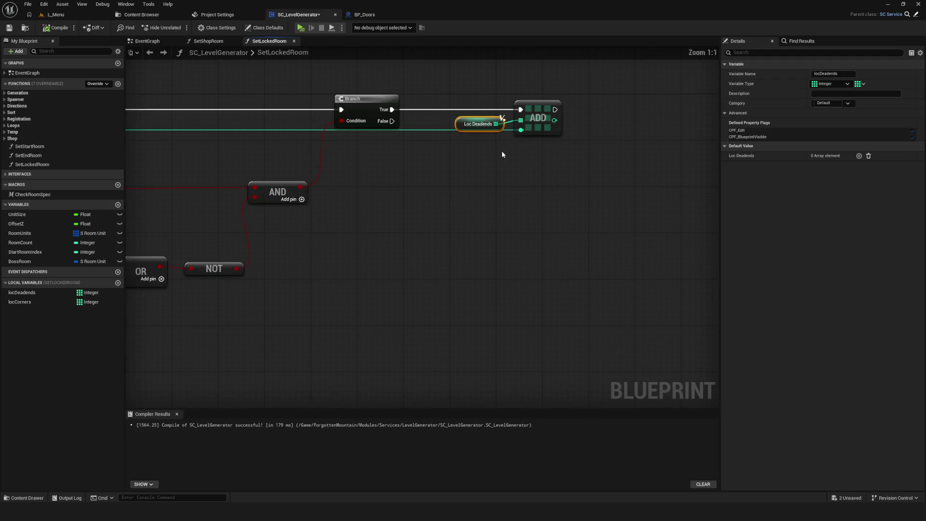
{"action": "left_click_drag", "start_coordinate": [415, 193], "coordinate": [635, 196]}
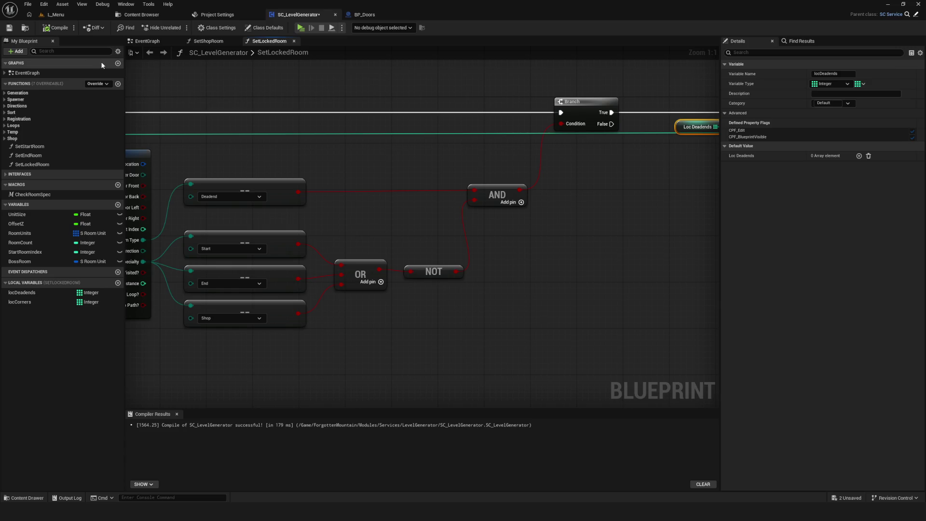
{"action": "left_click", "coordinate": [9, 28]}
Start a play test of the game from the toolbar.
{"action": "scroll", "coordinate": [503, 212], "scroll_direction": "down", "scroll_amount": 5}
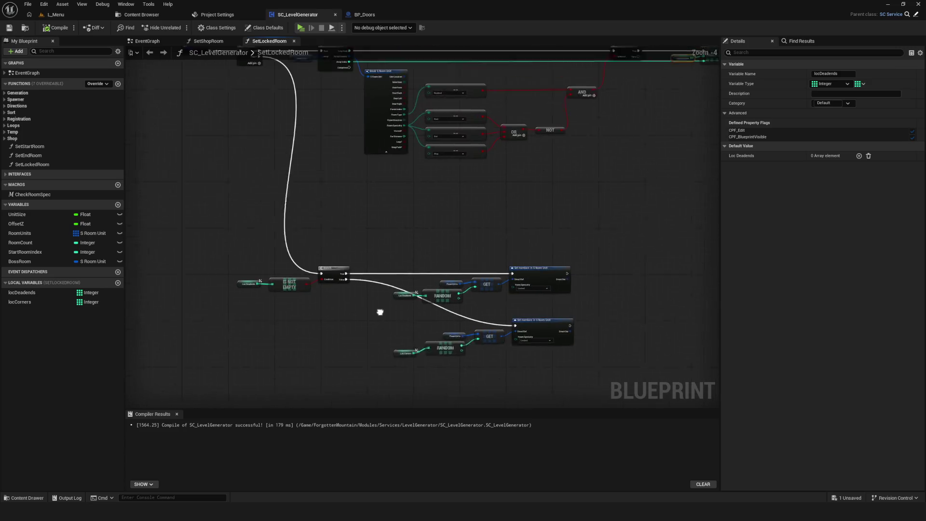
{"action": "scroll", "coordinate": [400, 262], "scroll_direction": "down", "scroll_amount": 3}
{"action": "left_click", "coordinate": [301, 28]}
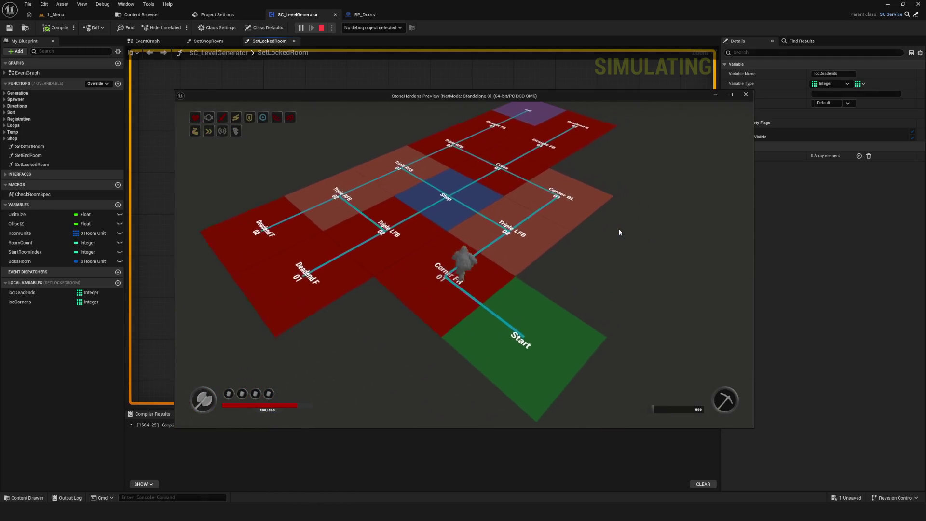
Insert Set Locked Room between Set Shop Room and Room Unit Spawner in EventGraph, compile, and replay.
{"action": "key", "text": "Escape"}
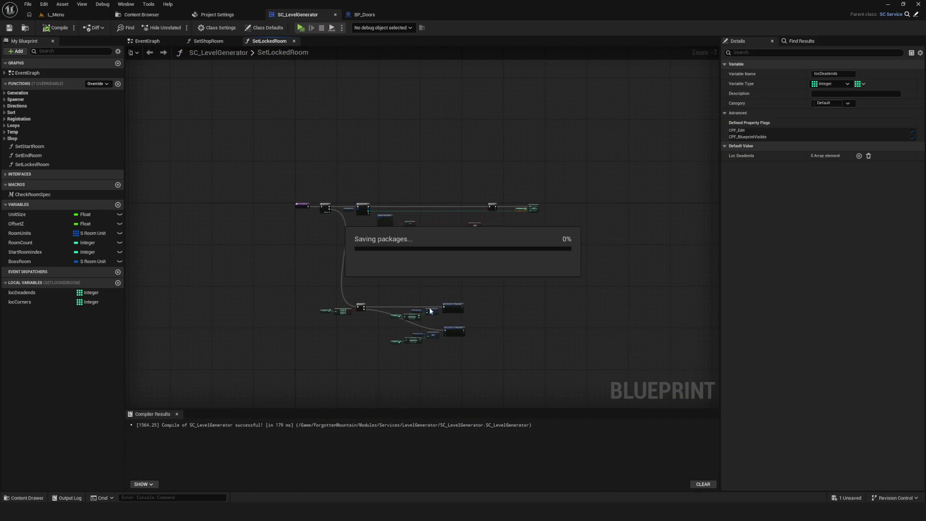
{"action": "scroll", "coordinate": [421, 316], "scroll_direction": "up", "scroll_amount": 1}
{"action": "left_click", "coordinate": [145, 41]}
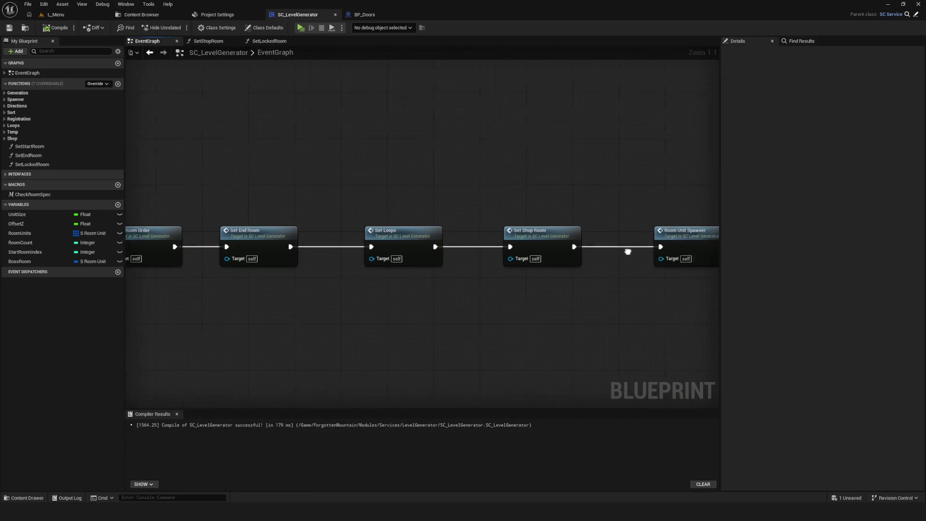
{"action": "mouse_move", "coordinate": [480, 227]}
{"action": "left_mouse_down"}
{"action": "mouse_move", "coordinate": [635, 225]}
{"action": "mouse_move", "coordinate": [633, 232]}
{"action": "left_mouse_up"}
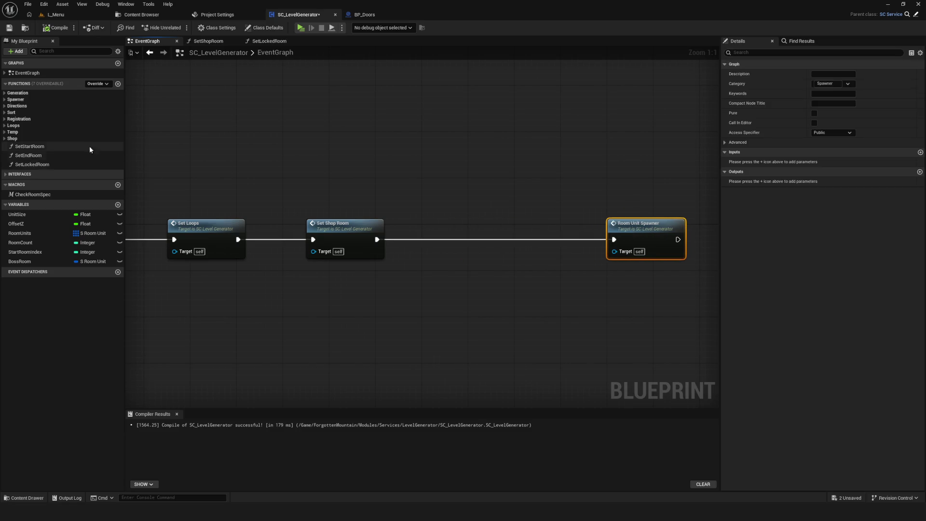
{"action": "left_click_drag", "start_coordinate": [32, 164], "coordinate": [496, 233]}
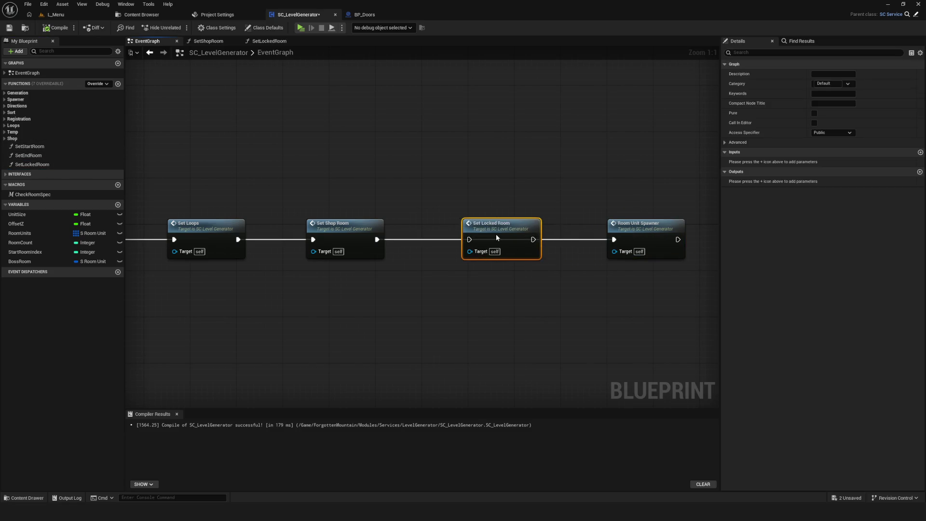
{"action": "left_click_drag", "start_coordinate": [377, 240], "coordinate": [476, 245]}
{"action": "left_click", "coordinate": [57, 28]}
{"action": "key", "text": "alt+p"}
Play-test four freshly generated level maps, stopping each preview with Esc.
{"action": "left_click", "coordinate": [484, 216]}
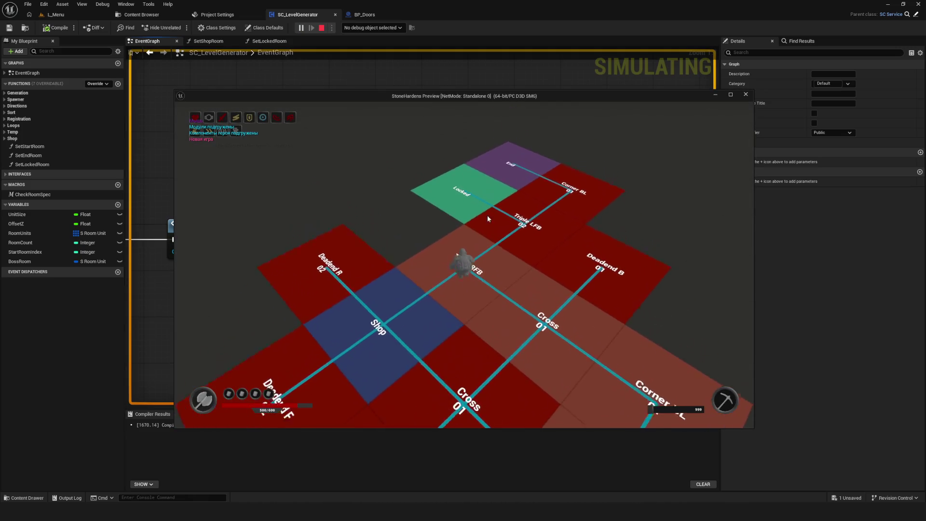
{"action": "key", "text": "s"}
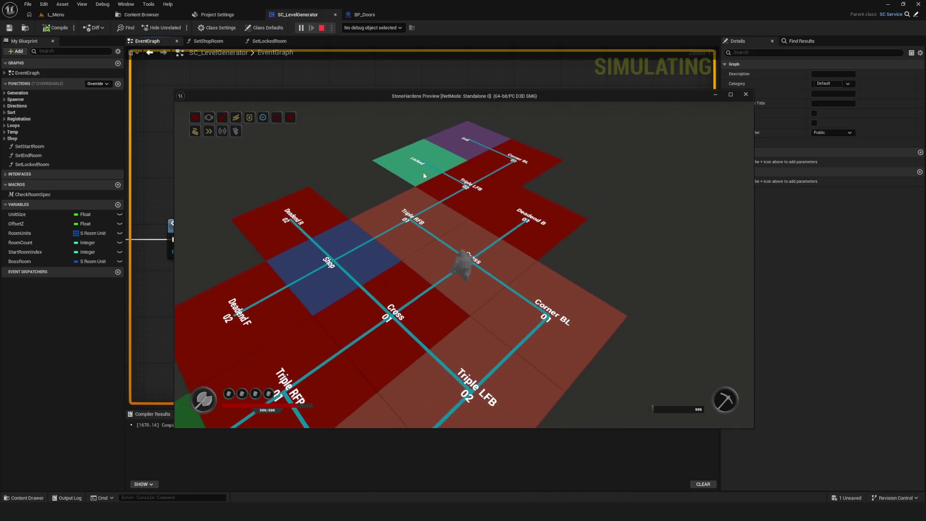
{"action": "key", "text": "Escape"}
{"action": "left_click", "coordinate": [300, 28]}
{"action": "left_click", "coordinate": [497, 234]}
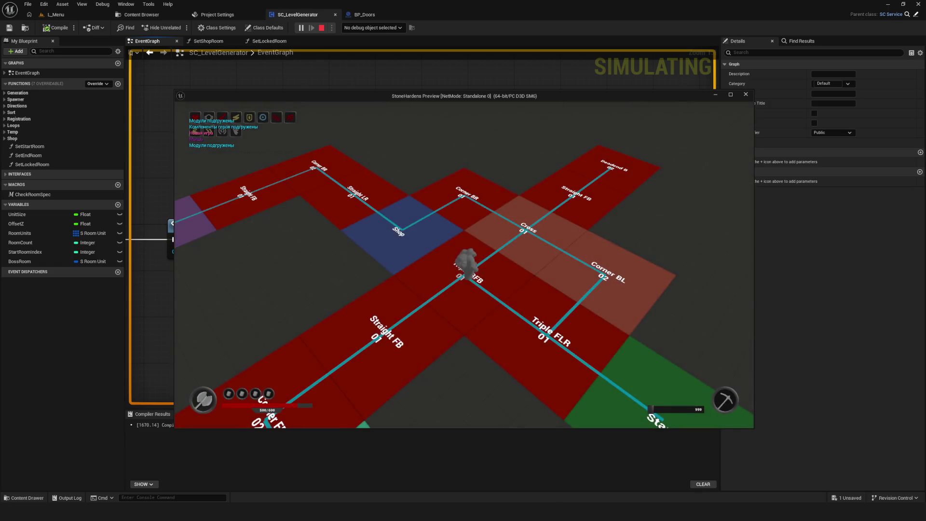
{"action": "key", "text": "Escape"}
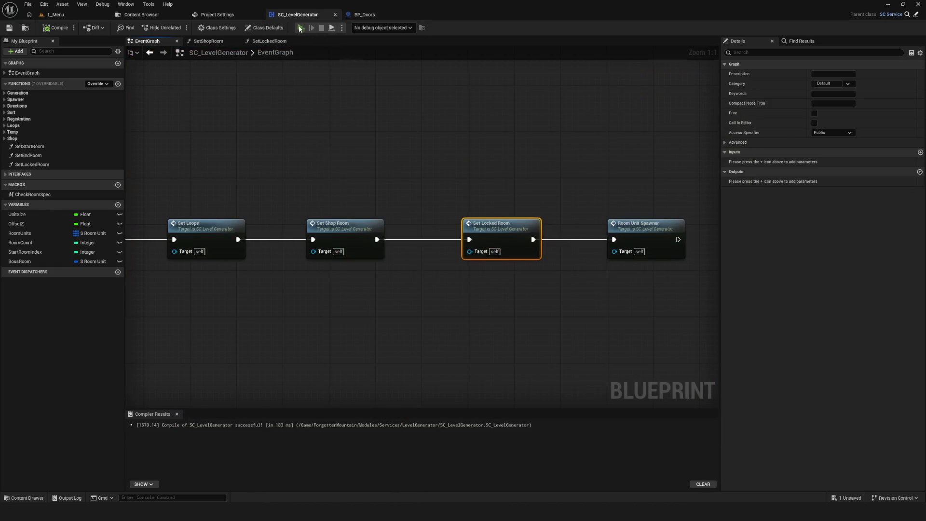
{"action": "left_click", "coordinate": [300, 27]}
{"action": "left_click", "coordinate": [481, 211]}
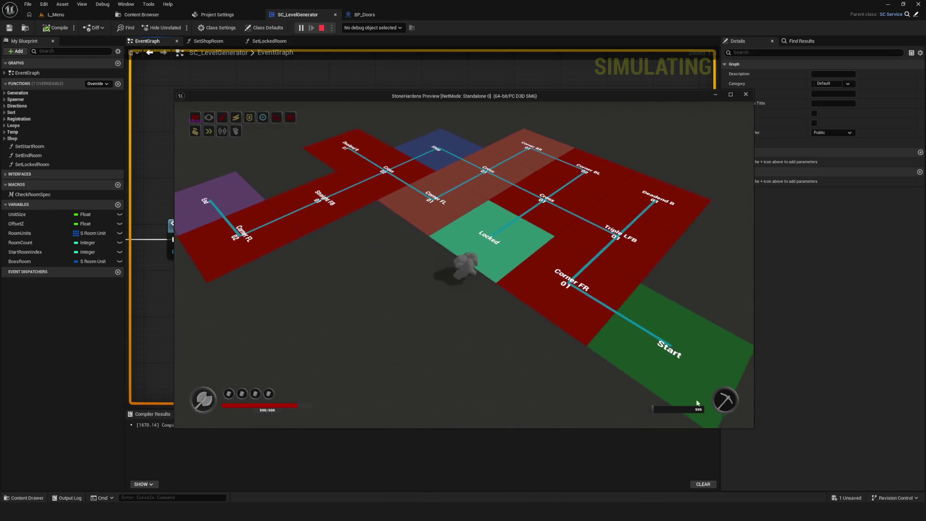
{"action": "key", "text": "Escape"}
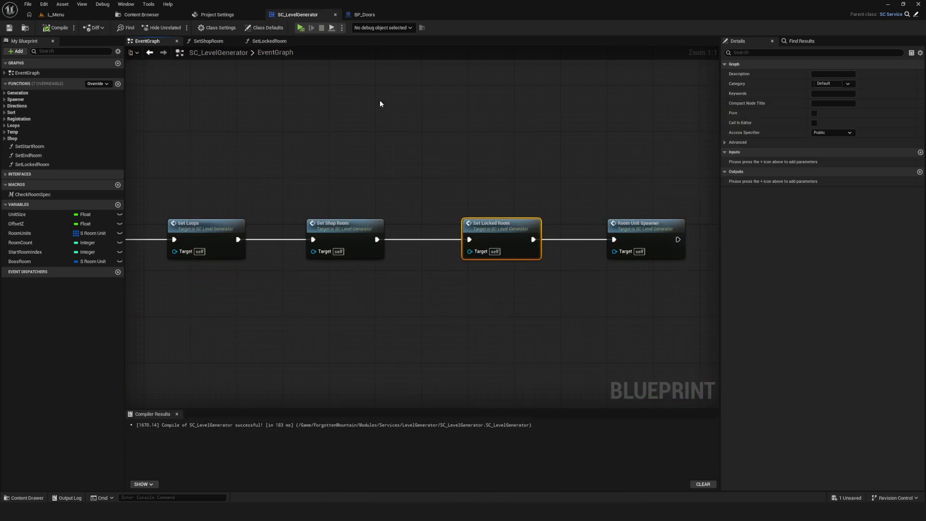
{"action": "left_click", "coordinate": [300, 28]}
{"action": "left_click", "coordinate": [459, 214]}
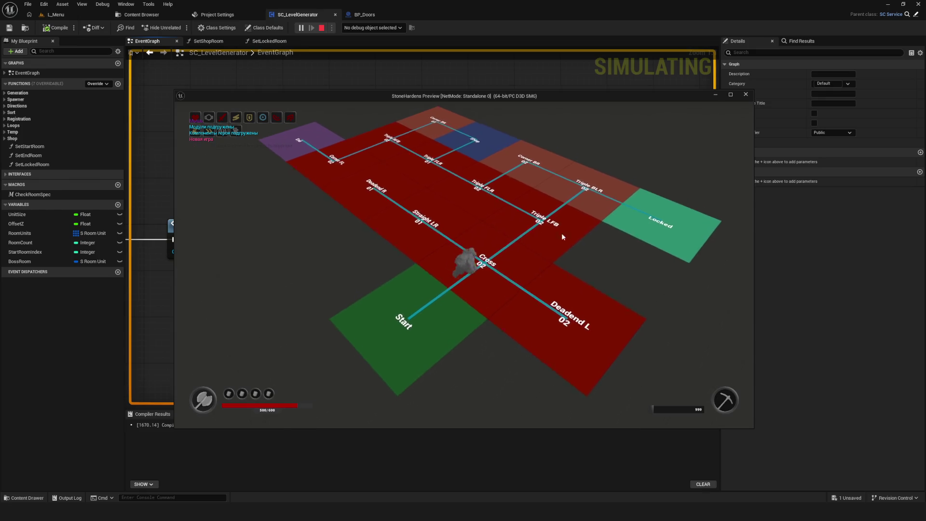
{"action": "key", "text": "Escape"}
Generate three more maps, walking the character across them toward the Shop room.
{"action": "key", "text": "alt+p"}
{"action": "left_click", "coordinate": [472, 214]}
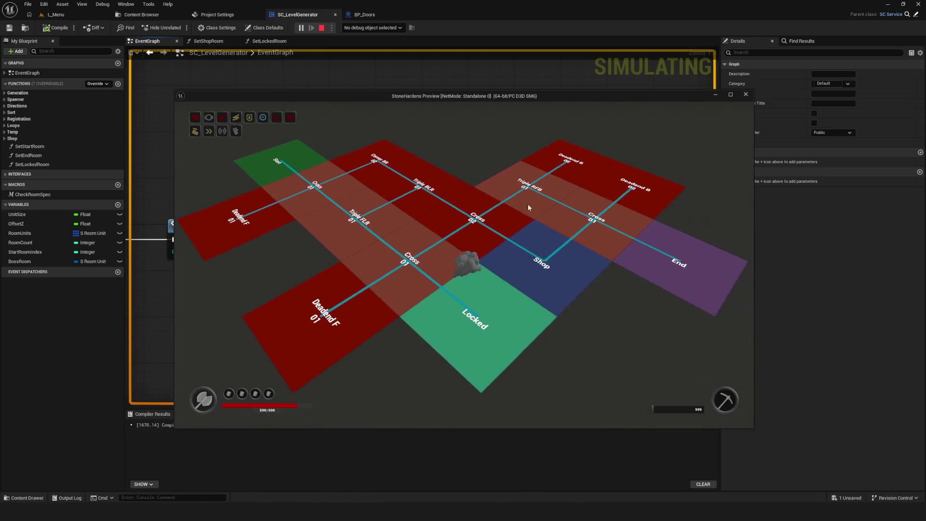
{"action": "key", "text": "Escape"}
{"action": "key", "text": "alt+p"}
{"action": "left_click", "coordinate": [460, 217]}
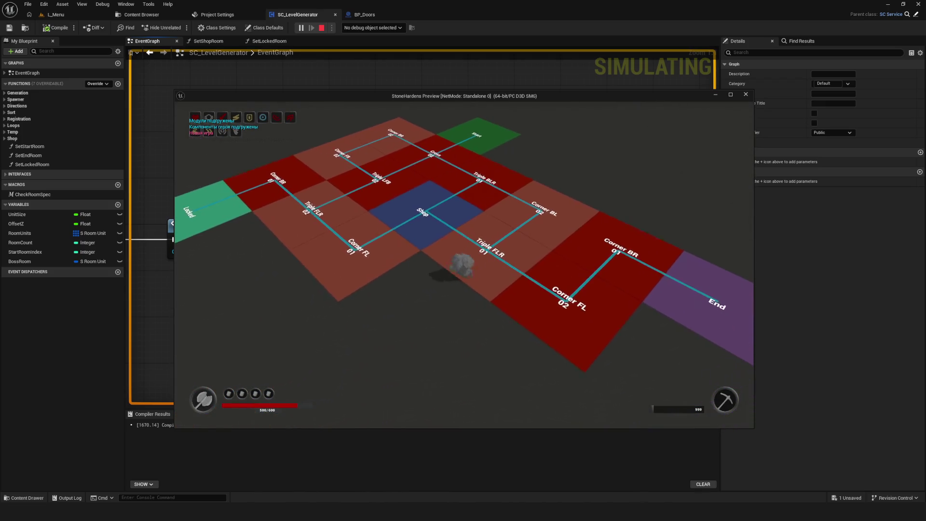
{"action": "key", "text": "a"}
{"action": "key", "text": "d"}
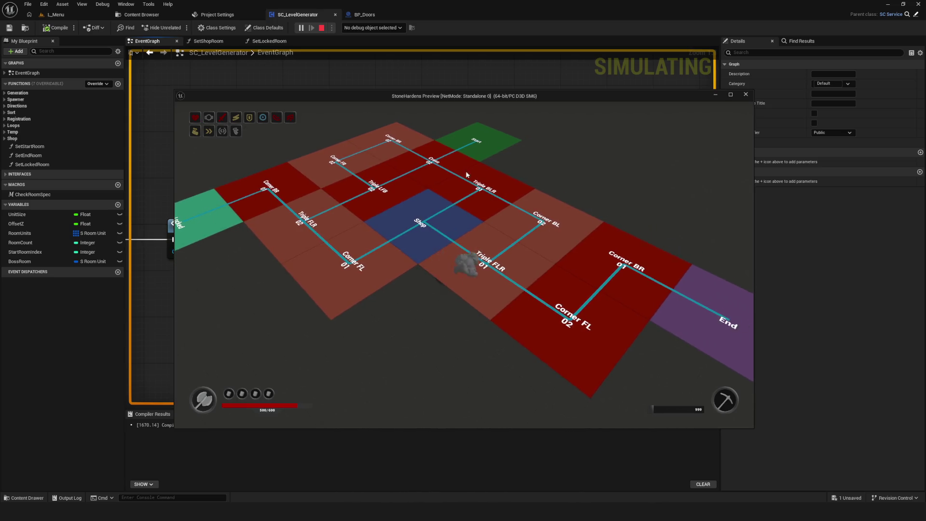
{"action": "key", "text": "Escape"}
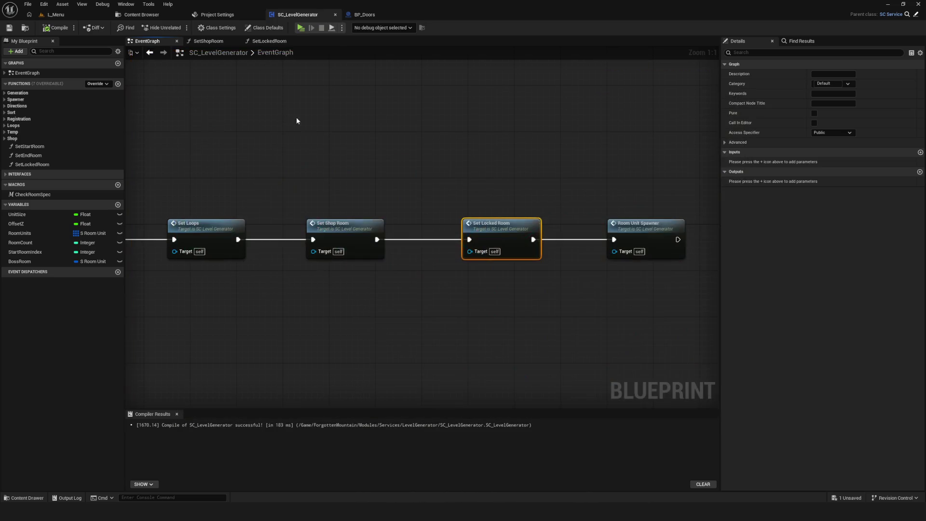
{"action": "left_click", "coordinate": [300, 28]}
{"action": "left_click", "coordinate": [486, 219]}
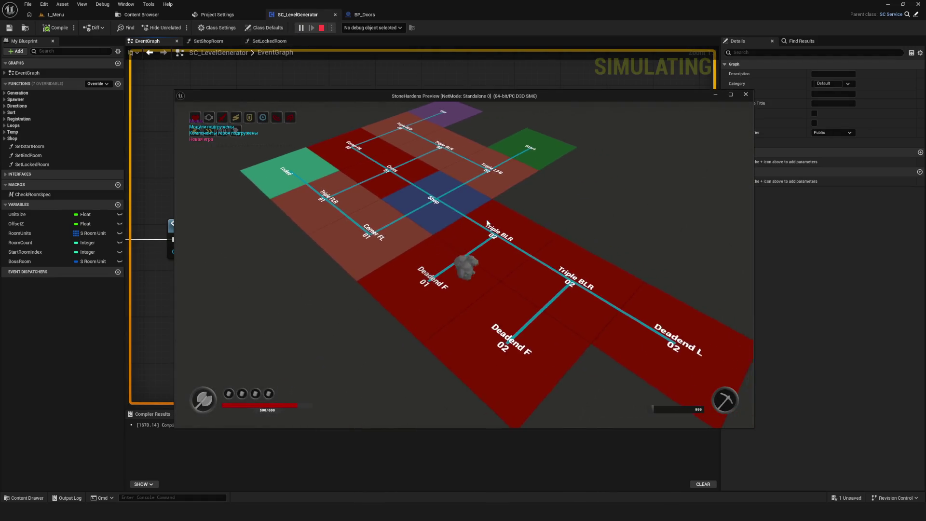
{"action": "left_click", "coordinate": [409, 244]}
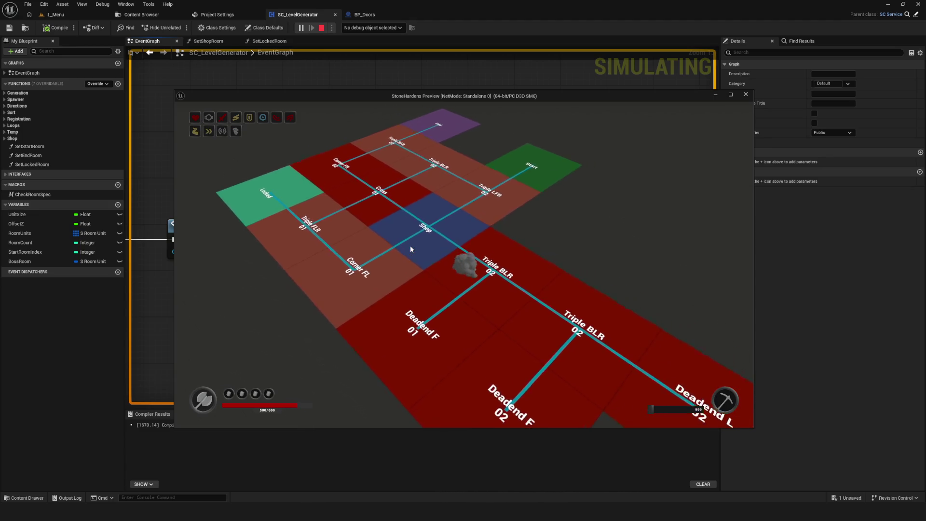
{"action": "key", "text": "Escape"}
Save, start a new map, and walk the character to the Cross and Shop rooms.
{"action": "left_click", "coordinate": [4, 28]}
{"action": "left_click", "coordinate": [300, 27]}
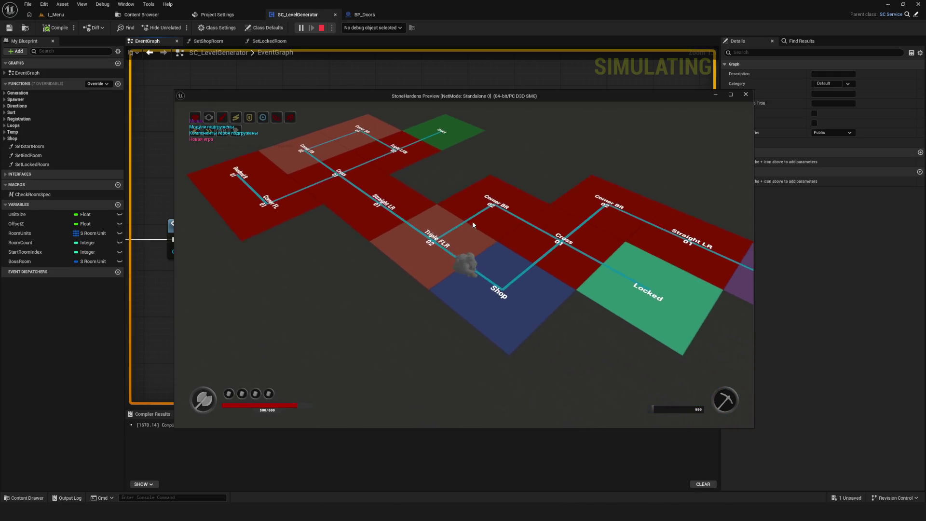
{"action": "left_click", "coordinate": [473, 220]}
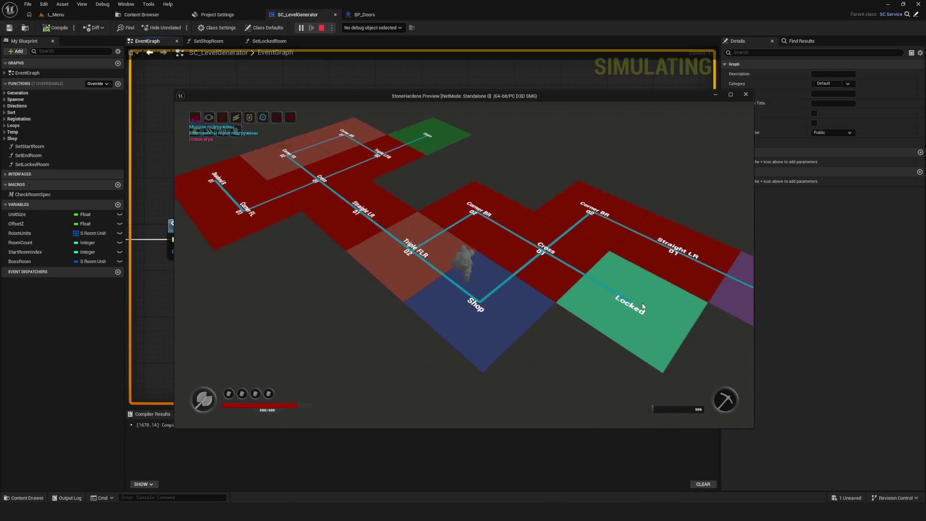
{"action": "left_click", "coordinate": [395, 296]}
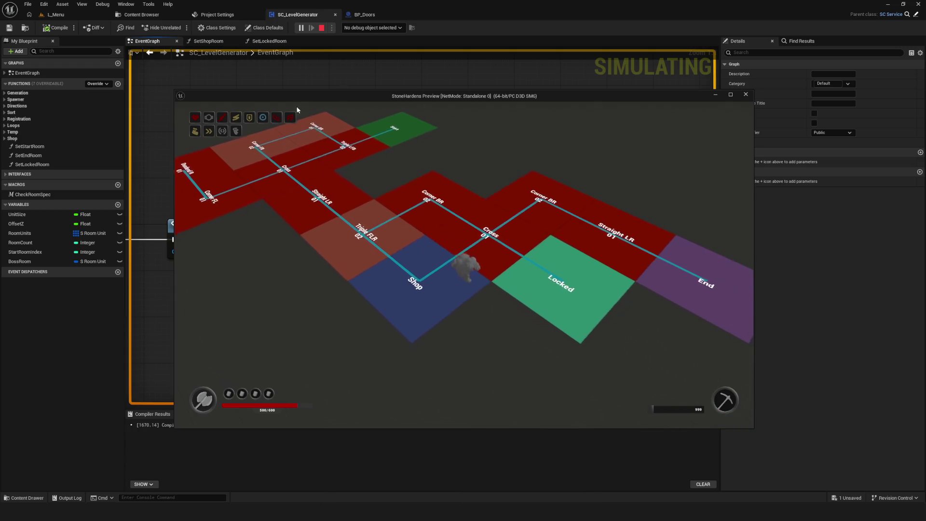
{"action": "key", "text": "Escape"}
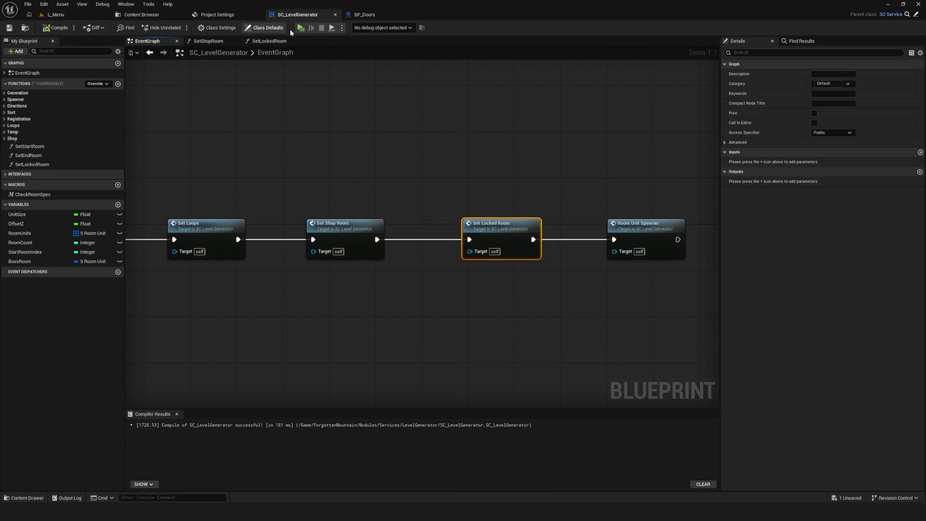
{"action": "left_click", "coordinate": [300, 27]}
{"action": "left_click", "coordinate": [479, 216]}
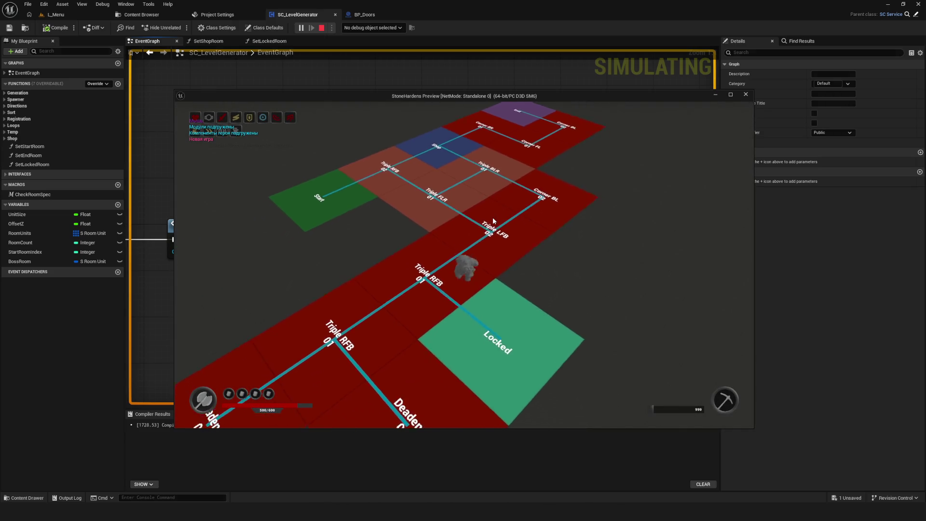
{"action": "key", "text": "Escape"}
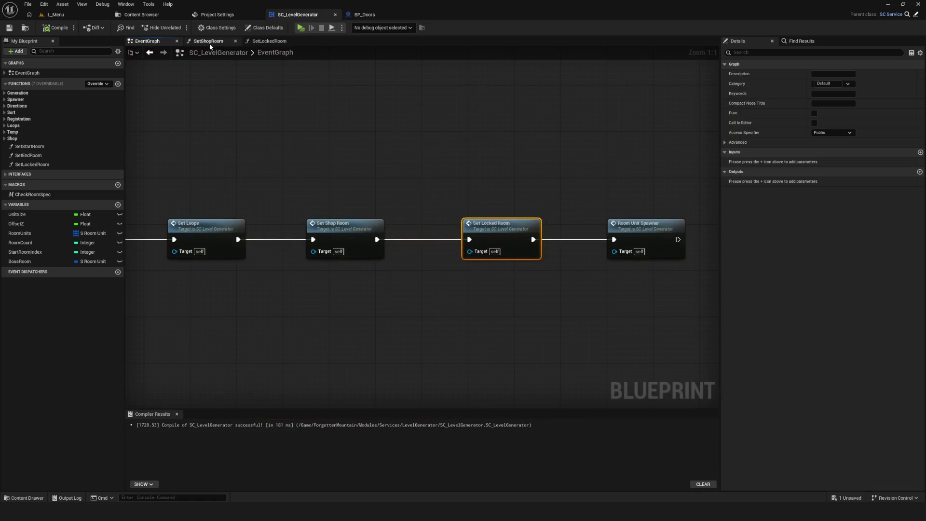
{"action": "left_click", "coordinate": [9, 27]}
{"action": "left_click", "coordinate": [301, 28]}
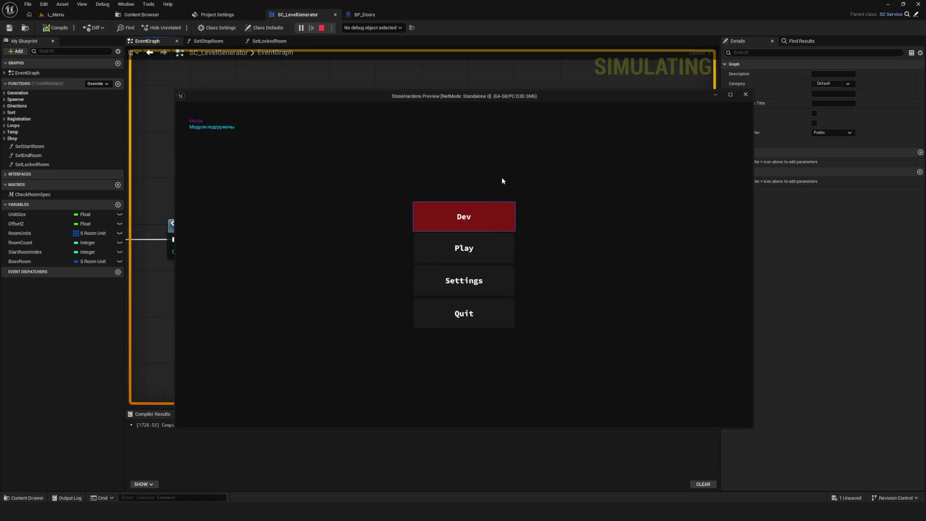
{"action": "left_click", "coordinate": [488, 214]}
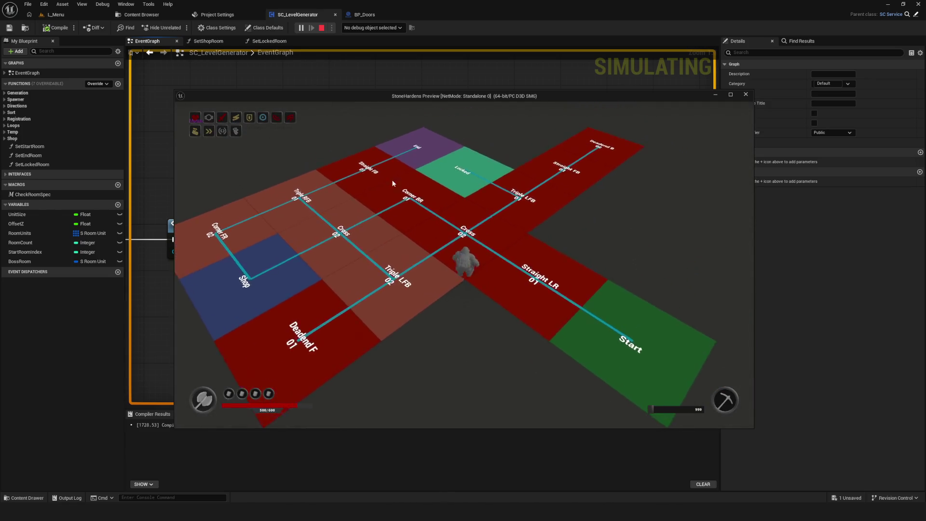
{"action": "key", "text": "Escape"}
{"action": "left_click", "coordinate": [8, 27]}
{"action": "left_click", "coordinate": [301, 27]}
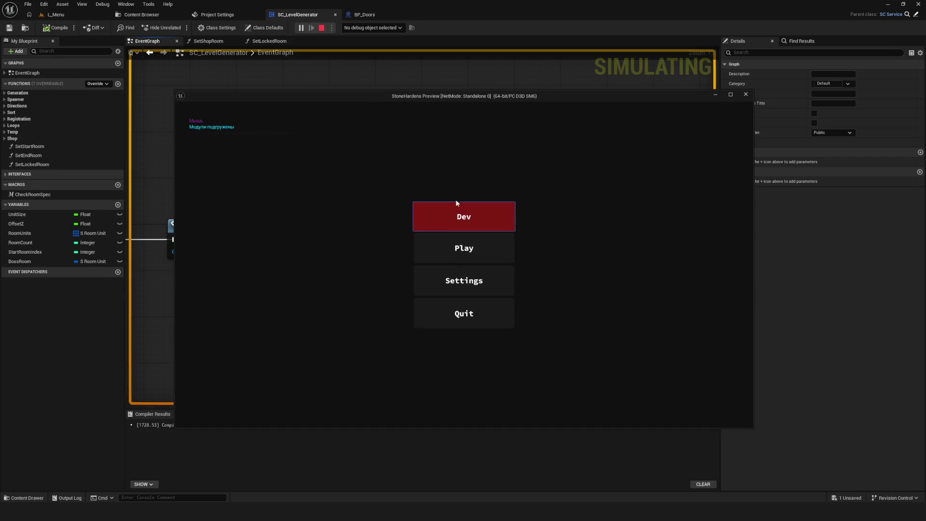
{"action": "left_click", "coordinate": [450, 219]}
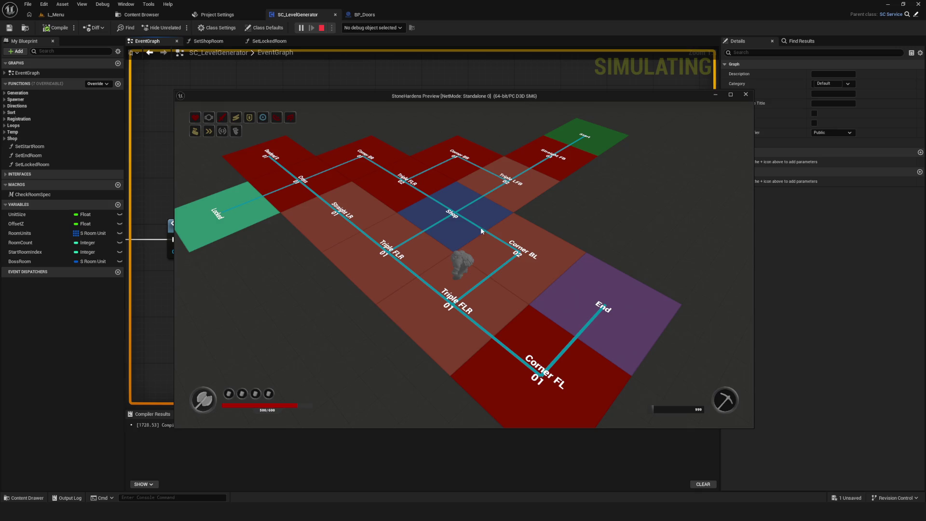
{"action": "key", "text": "Escape"}
{"action": "key", "text": "ctrl+s"}
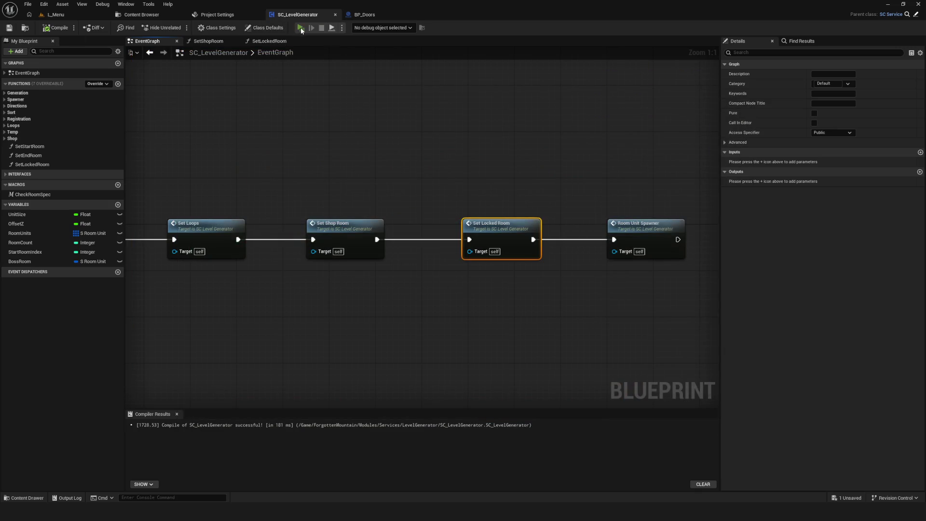
{"action": "left_click", "coordinate": [301, 29]}
{"action": "left_click", "coordinate": [485, 223]}
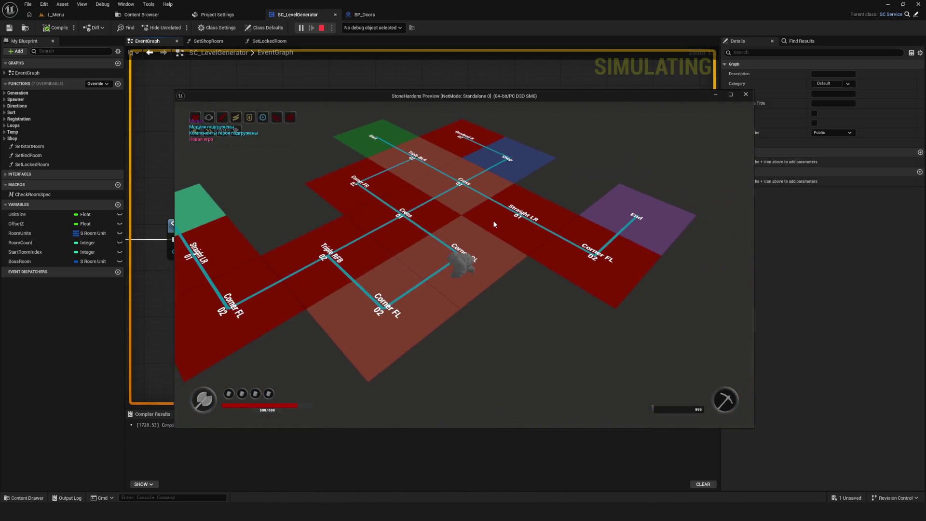
{"action": "key", "text": "Escape"}
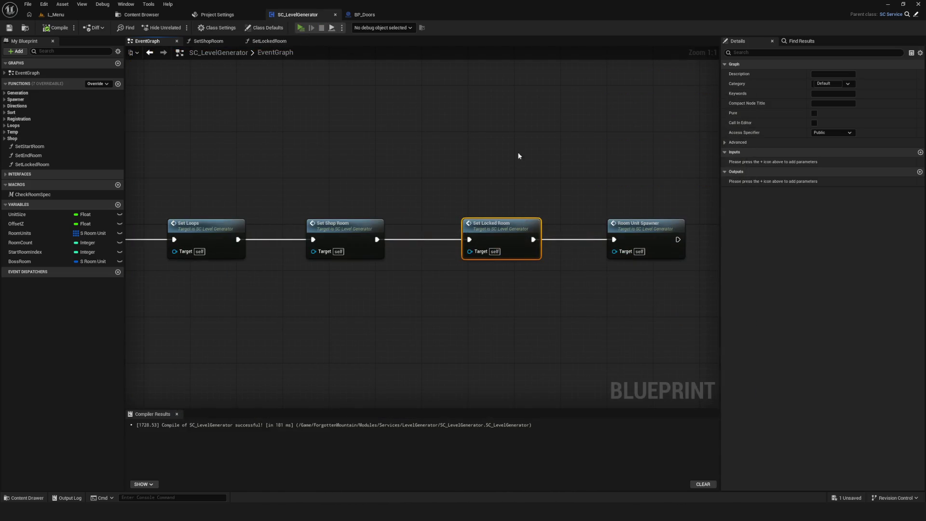
{"action": "key", "text": "alt+p"}
{"action": "left_click", "coordinate": [477, 222]}
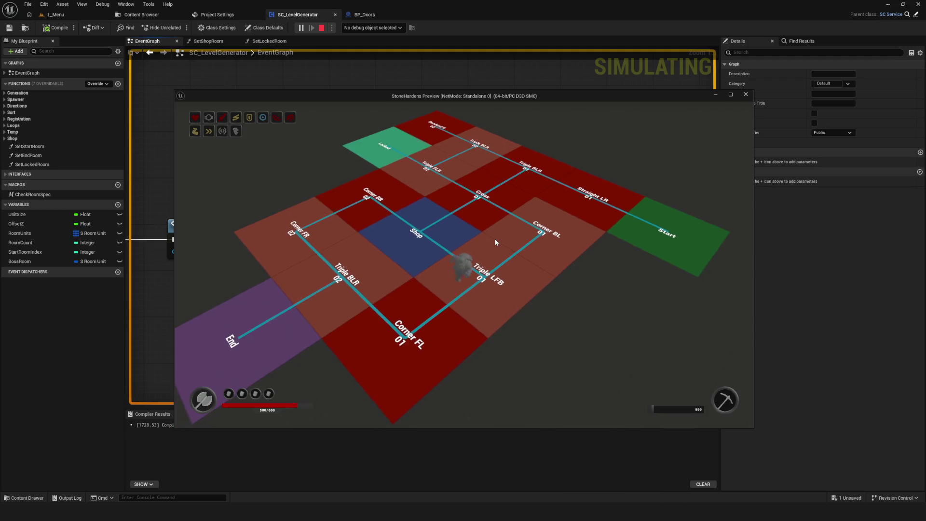
{"action": "key", "text": "Escape"}
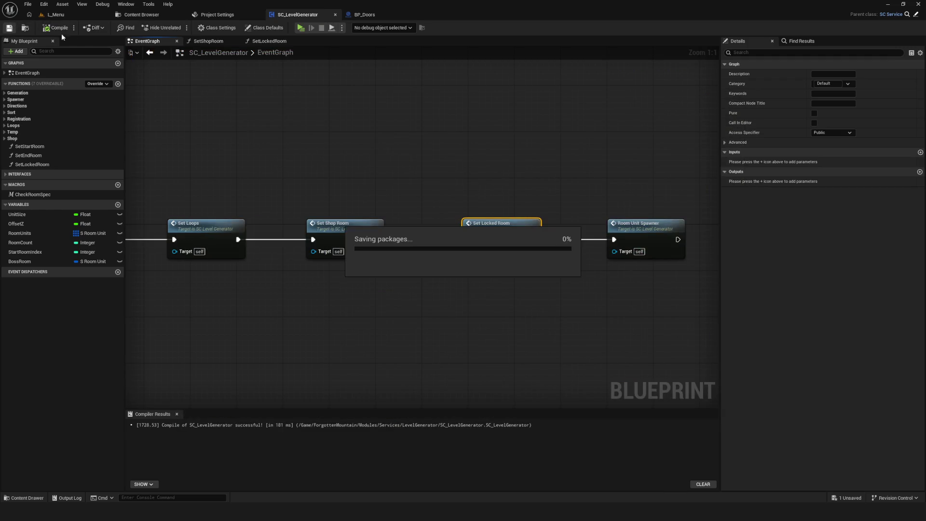
{"action": "left_click", "coordinate": [301, 28]}
{"action": "left_click", "coordinate": [481, 205]}
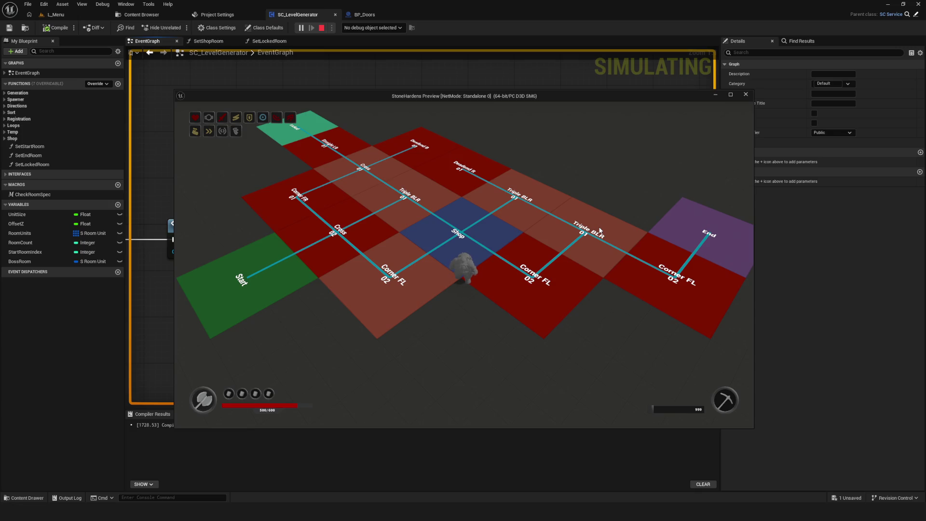
{"action": "key", "text": "Escape"}
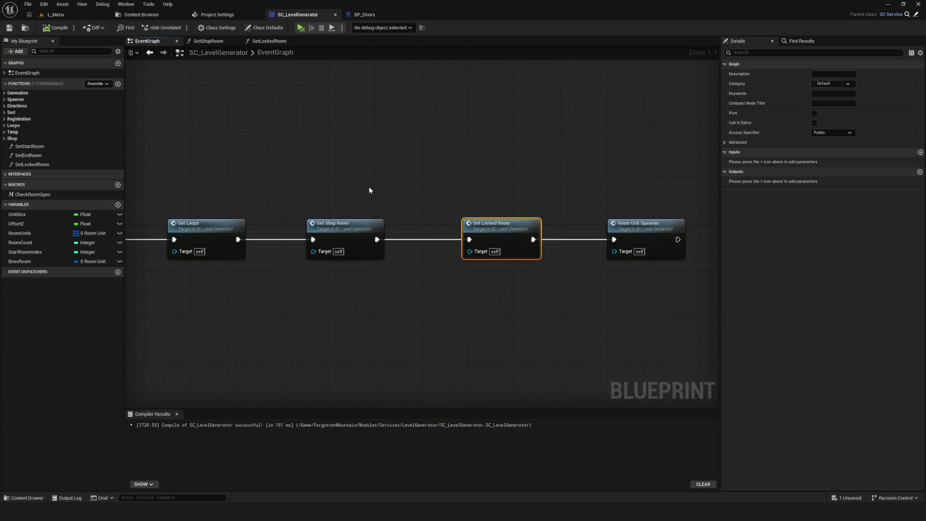
{"action": "left_click", "coordinate": [55, 164]}
File SetLockedRoom under a Locked category and recompile the level generator.
{"action": "left_click", "coordinate": [834, 84]}
{"action": "type", "text": "Locked"}
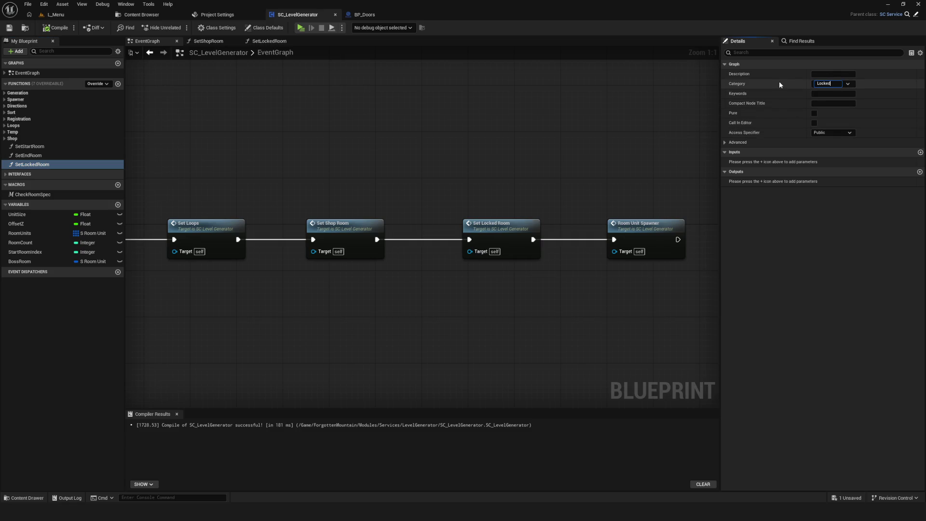
{"action": "key", "text": "Return"}
{"action": "left_click", "coordinate": [56, 27]}
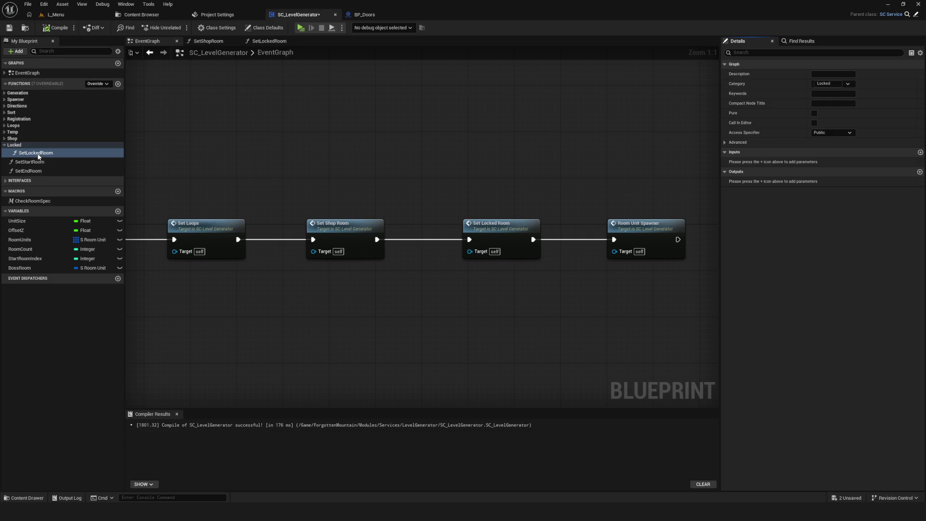
Duplicate SetLockedRoom as SetSpecialRoom in a new Special category and save the blueprint.
{"action": "key", "text": "ctrl+w"}
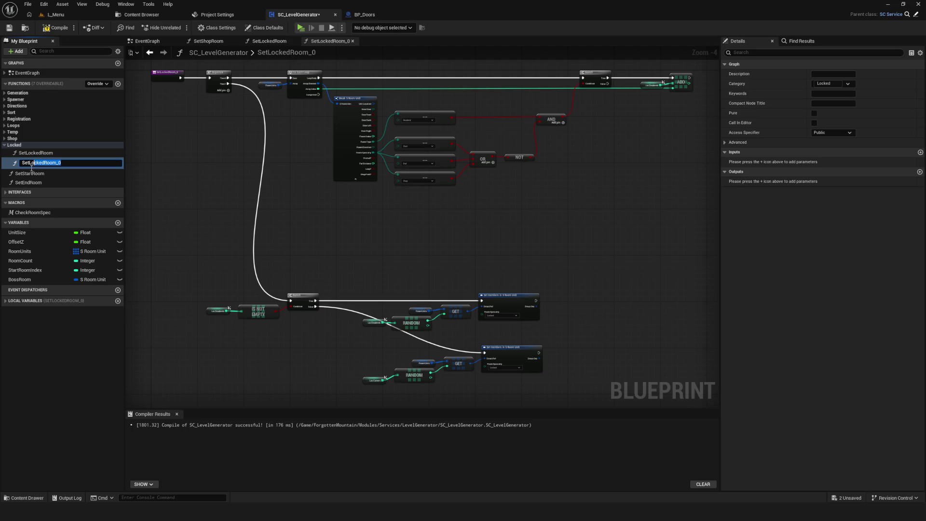
{"action": "type", "text": "SetSpecial"}
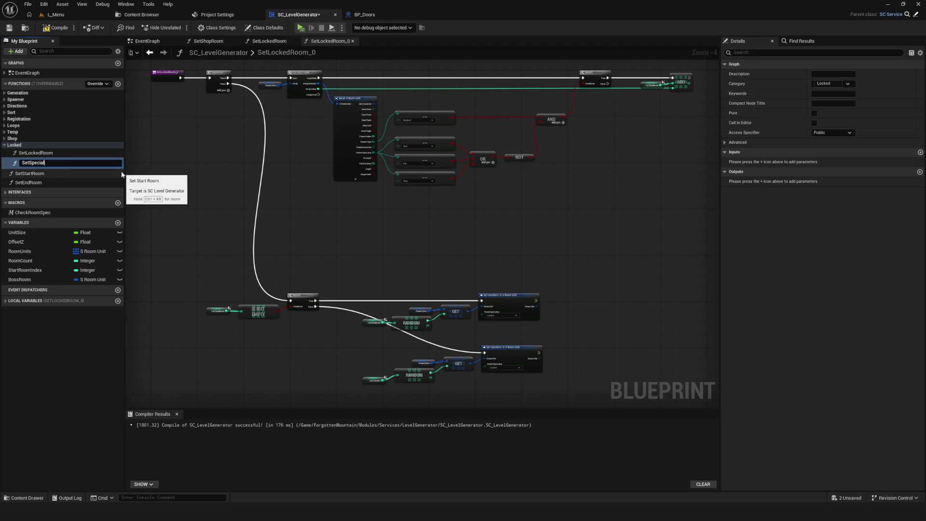
{"action": "type", "text": "Room"}
{"action": "key", "text": "Return"}
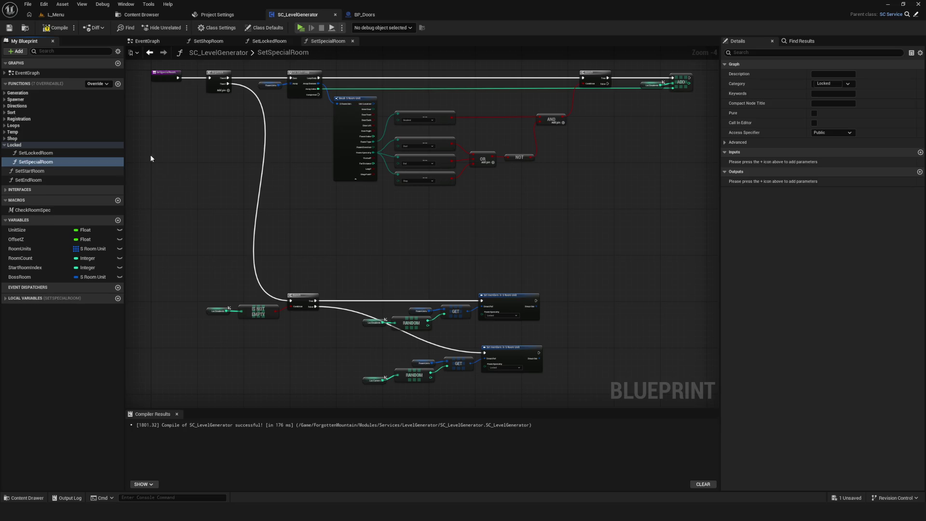
{"action": "left_click", "coordinate": [827, 83]}
{"action": "type", "text": "Special"}
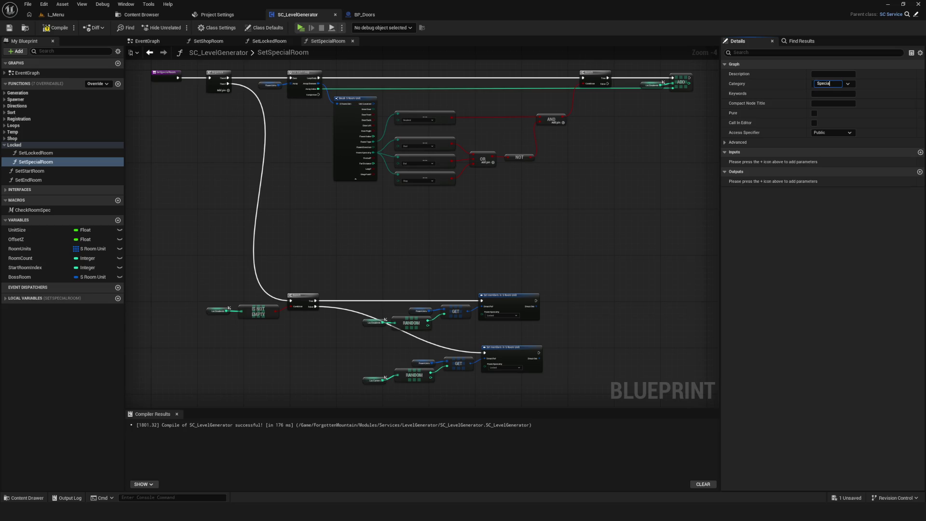
{"action": "key", "text": "Return"}
{"action": "scroll", "coordinate": [436, 207], "scroll_direction": "down", "scroll_amount": 1}
{"action": "key", "text": "ctrl+s"}
{"action": "left_click", "coordinate": [158, 41]}
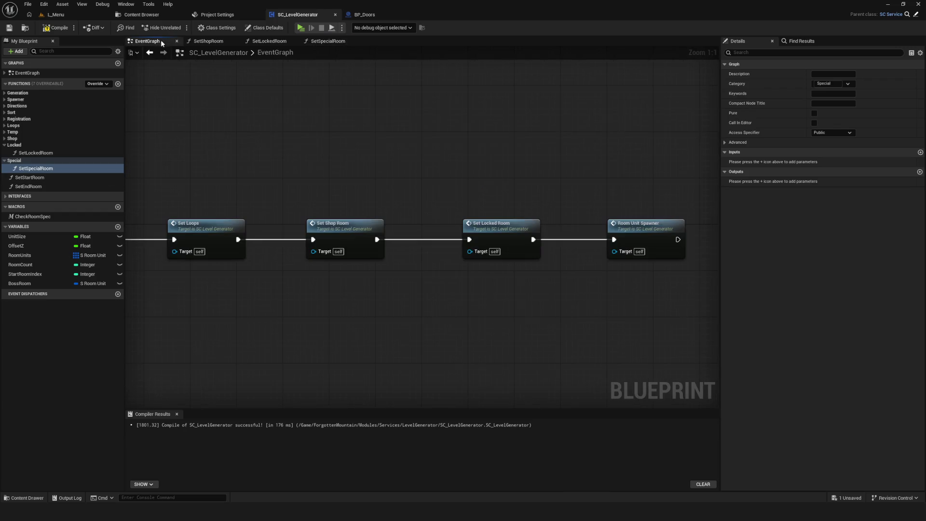
Wire a Set Special Room call between Set Locked Room and Room Unit Spawner, then open SetSpecialRoom.
{"action": "mouse_move", "coordinate": [637, 220]}
{"action": "left_mouse_down"}
{"action": "mouse_move", "coordinate": [725, 240]}
{"action": "mouse_move", "coordinate": [658, 239]}
{"action": "left_mouse_up"}
{"action": "left_click", "coordinate": [339, 240], "text": "alt"}
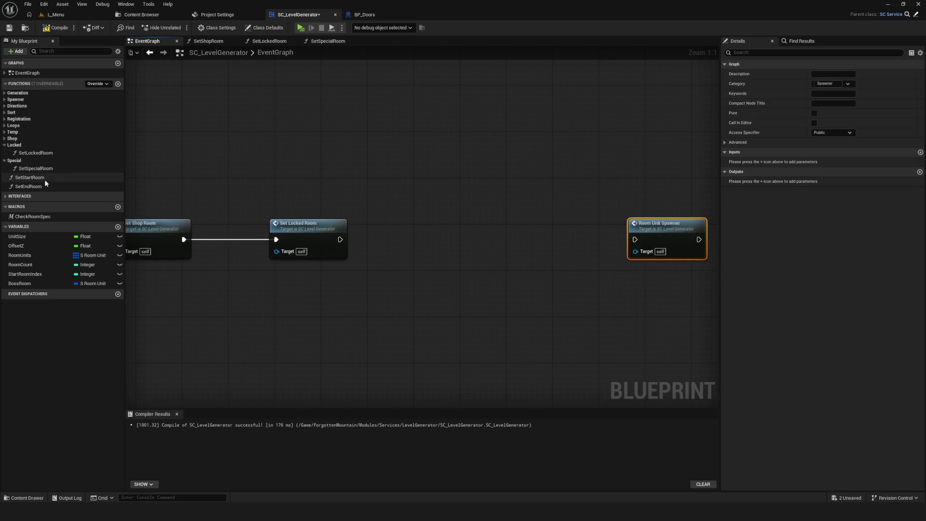
{"action": "left_click_drag", "start_coordinate": [42, 169], "coordinate": [427, 226]}
{"action": "mouse_move", "coordinate": [340, 239]}
{"action": "left_mouse_down"}
{"action": "mouse_move", "coordinate": [420, 229]}
{"action": "mouse_move", "coordinate": [432, 248]}
{"action": "left_mouse_up"}
{"action": "mouse_move", "coordinate": [470, 235]}
{"action": "left_mouse_down"}
{"action": "mouse_move", "coordinate": [458, 230]}
{"action": "mouse_move", "coordinate": [634, 239]}
{"action": "left_mouse_up"}
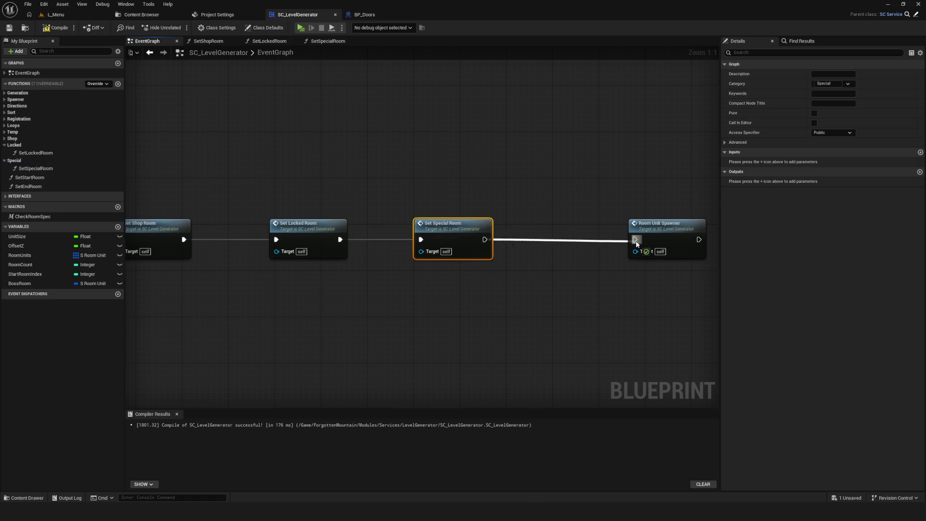
{"action": "left_click", "coordinate": [543, 194]}
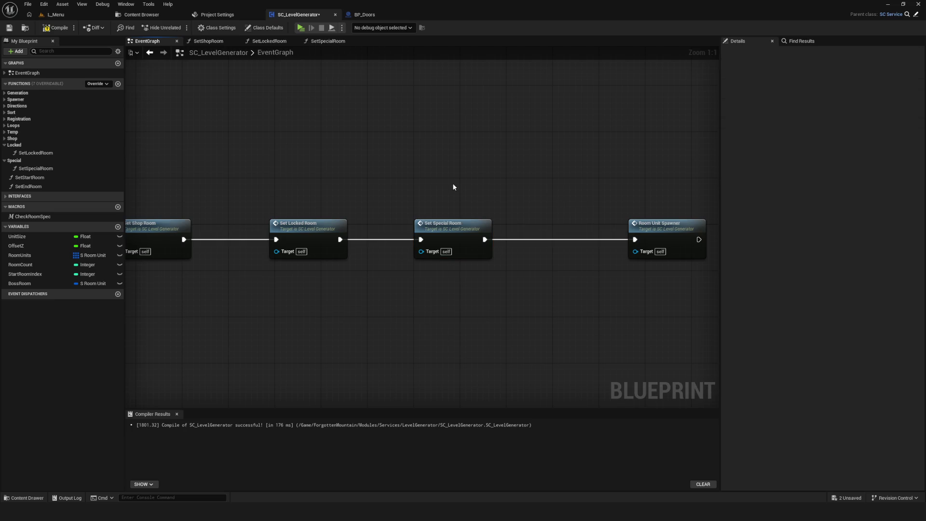
{"action": "double_click", "coordinate": [471, 255]}
{"action": "scroll", "coordinate": [495, 196], "scroll_direction": "up", "scroll_amount": 2}
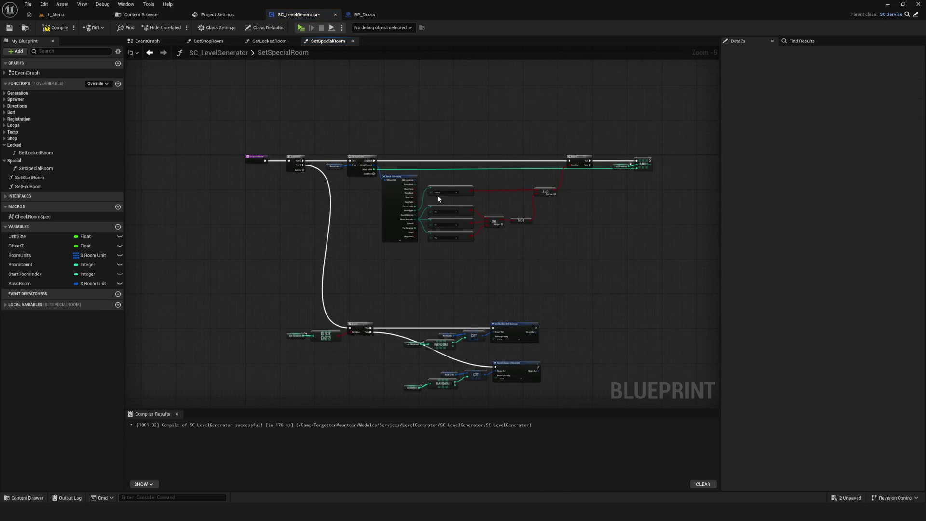
Save and compile, then delete the Deadend comparison and AND nodes and recompile.
{"action": "scroll", "coordinate": [392, 179], "scroll_direction": "up", "scroll_amount": 5}
{"action": "key", "text": "ctrl+s"}
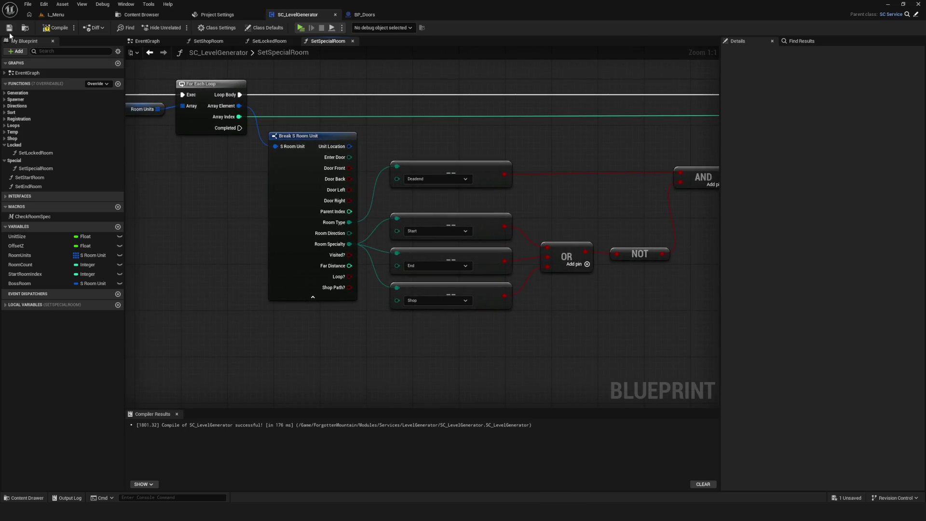
{"action": "left_click", "coordinate": [8, 28]}
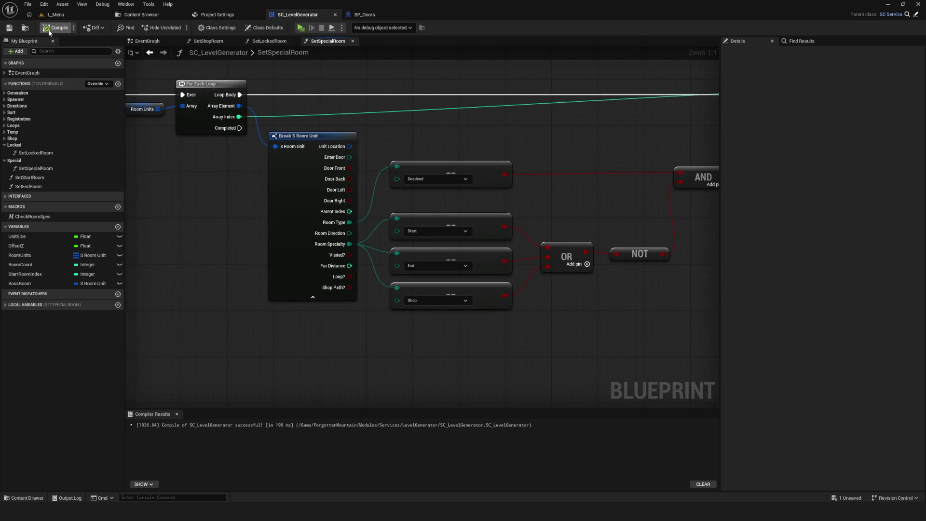
{"action": "scroll", "coordinate": [423, 144], "scroll_direction": "down", "scroll_amount": 5}
{"action": "scroll", "coordinate": [406, 145], "scroll_direction": "up", "scroll_amount": 5}
{"action": "mouse_move", "coordinate": [444, 140]}
{"action": "left_mouse_down"}
{"action": "mouse_move", "coordinate": [622, 195]}
{"action": "mouse_move", "coordinate": [610, 164]}
{"action": "mouse_move", "coordinate": [697, 182]}
{"action": "left_mouse_up"}
{"action": "key", "text": "Delete"}
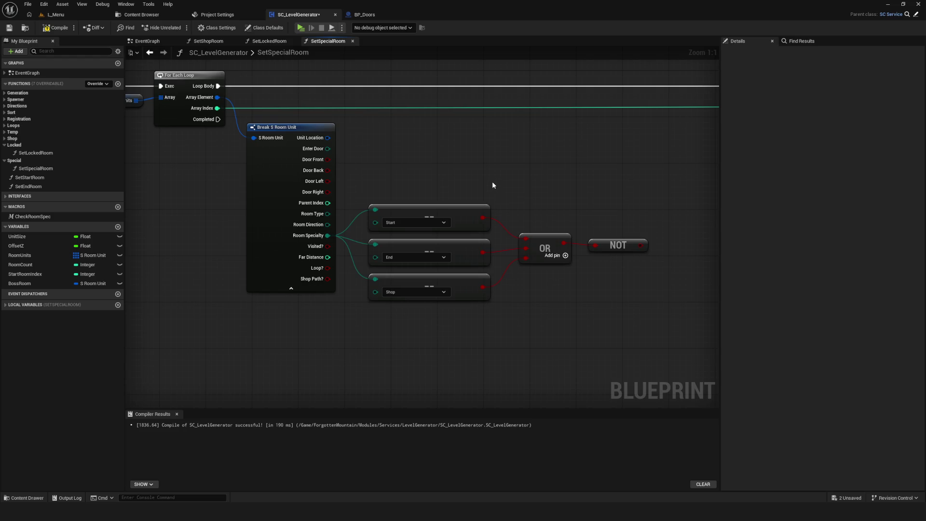
{"action": "left_click", "coordinate": [55, 28]}
Open the SetLockedRoom function graph from My Blueprint.
{"action": "left_click_drag", "start_coordinate": [284, 130], "coordinate": [480, 148]}
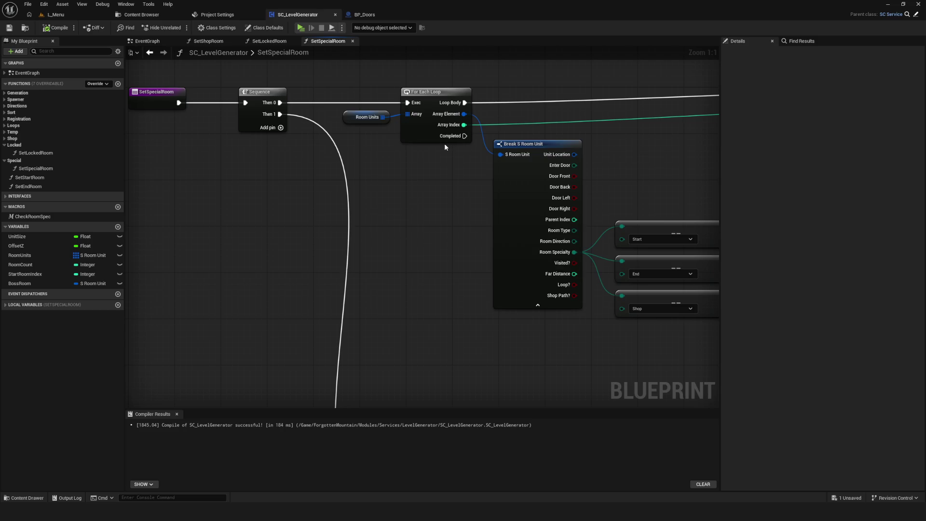
{"action": "scroll", "coordinate": [444, 143], "scroll_direction": "down", "scroll_amount": 1}
{"action": "scroll", "coordinate": [444, 143], "scroll_direction": "up", "scroll_amount": 1}
{"action": "double_click", "coordinate": [39, 153]}
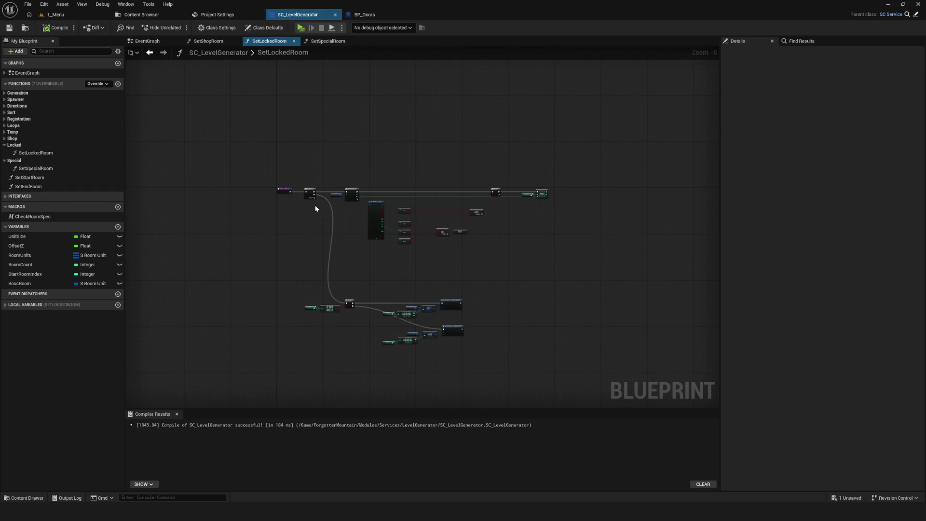
Move the lower nodes down and paste a copy of the upper loop group, adding a Sequence output.
{"action": "scroll", "coordinate": [422, 207], "scroll_direction": "up", "scroll_amount": 2}
{"action": "left_click_drag", "start_coordinate": [235, 248], "coordinate": [645, 403]}
{"action": "left_click_drag", "start_coordinate": [345, 288], "coordinate": [352, 365]}
{"action": "scroll", "coordinate": [283, 120], "scroll_direction": "up", "scroll_amount": 2}
{"action": "scroll", "coordinate": [331, 120], "scroll_direction": "down", "scroll_amount": 4}
{"action": "scroll", "coordinate": [331, 120], "scroll_direction": "up", "scroll_amount": 3}
{"action": "left_click_drag", "start_coordinate": [309, 100], "coordinate": [715, 219]}
{"action": "key", "text": "ctrl+c"}
{"action": "key", "text": "ctrl+v"}
{"action": "left_click_drag", "start_coordinate": [250, 203], "coordinate": [331, 209]}
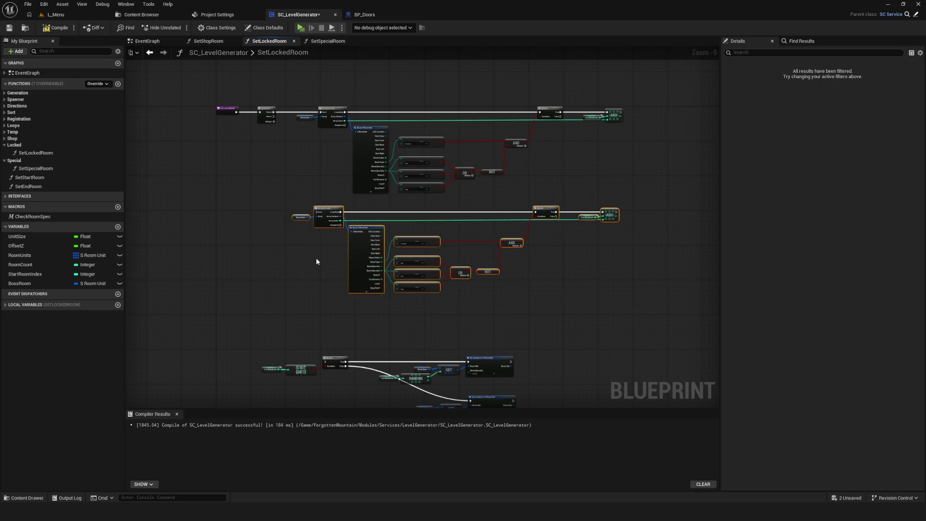
{"action": "mouse_move", "coordinate": [323, 362]}
{"action": "left_mouse_down"}
{"action": "mouse_move", "coordinate": [269, 209]}
{"action": "mouse_move", "coordinate": [266, 129]}
{"action": "mouse_move", "coordinate": [334, 243]}
{"action": "mouse_move", "coordinate": [374, 402]}
{"action": "mouse_move", "coordinate": [389, 119]}
{"action": "mouse_move", "coordinate": [308, 2]}
{"action": "mouse_move", "coordinate": [307, 62]}
{"action": "mouse_move", "coordinate": [265, 129]}
{"action": "mouse_move", "coordinate": [391, 210]}
{"action": "mouse_move", "coordinate": [365, 341]}
{"action": "left_mouse_up"}
{"action": "scroll", "coordinate": [268, 145], "scroll_direction": "up", "scroll_amount": 4}
{"action": "left_click", "coordinate": [266, 129]}
{"action": "key", "text": "Escape"}
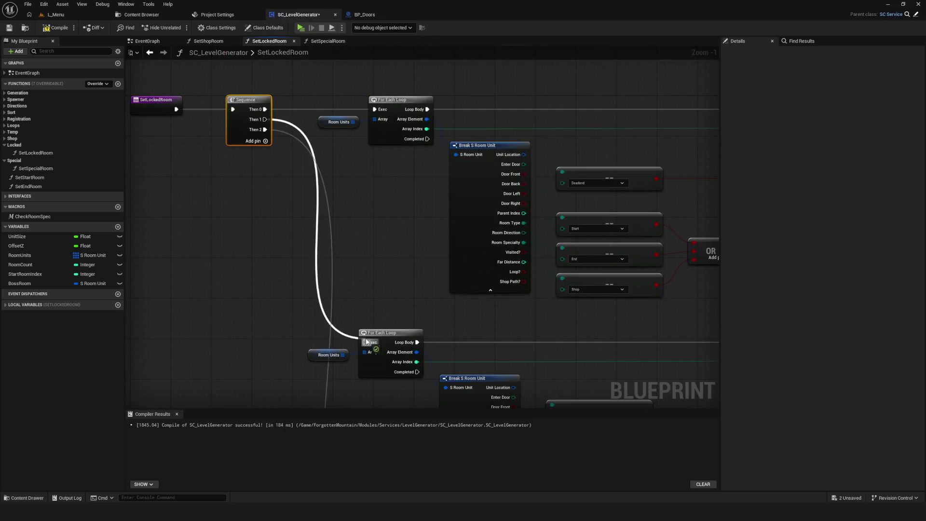
Set the copied loop's comparison to Corner and feed Loc Corners into its ADD instead of Loc Deadends.
{"action": "scroll", "coordinate": [324, 187], "scroll_direction": "down", "scroll_amount": 3}
{"action": "scroll", "coordinate": [410, 296], "scroll_direction": "up", "scroll_amount": 3}
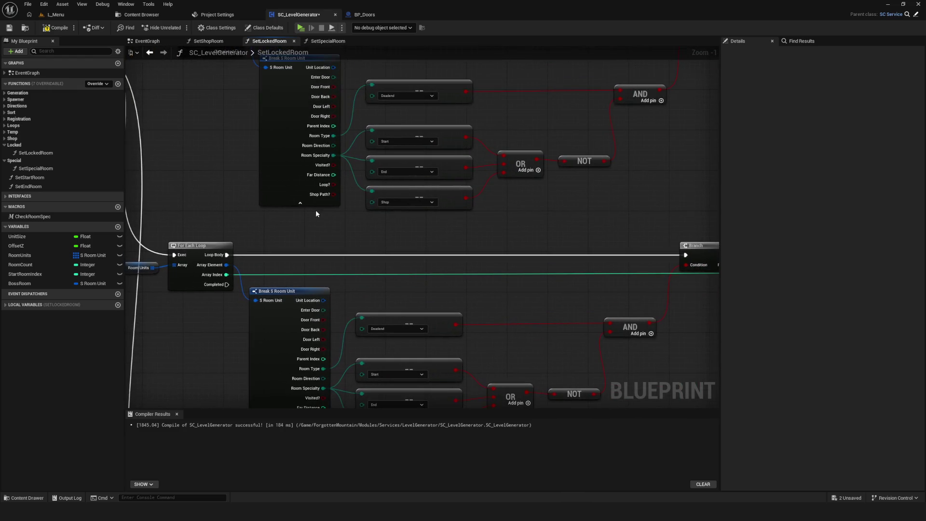
{"action": "scroll", "coordinate": [314, 207], "scroll_direction": "down", "scroll_amount": 3}
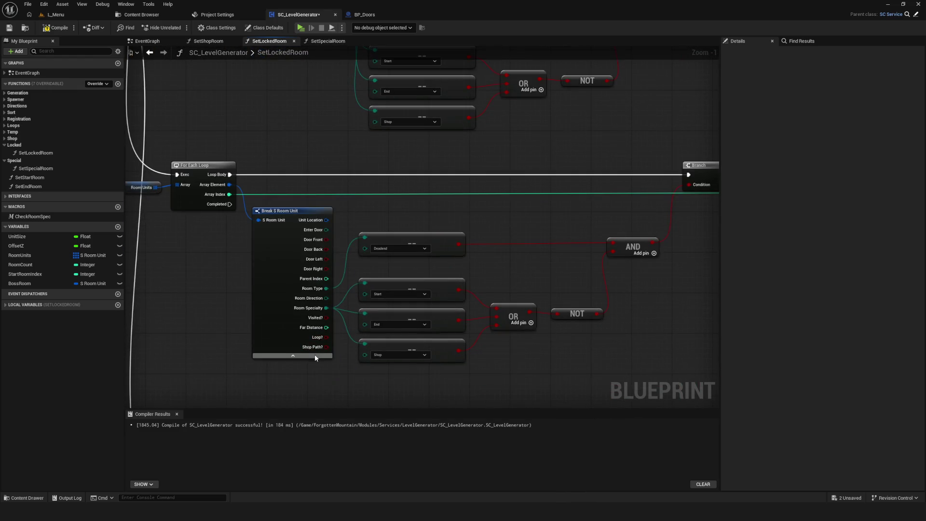
{"action": "left_click", "coordinate": [314, 357]}
{"action": "left_click_drag", "start_coordinate": [413, 277], "coordinate": [369, 304]}
{"action": "scroll", "coordinate": [406, 274], "scroll_direction": "up", "scroll_amount": 1}
{"action": "left_click", "coordinate": [358, 277]}
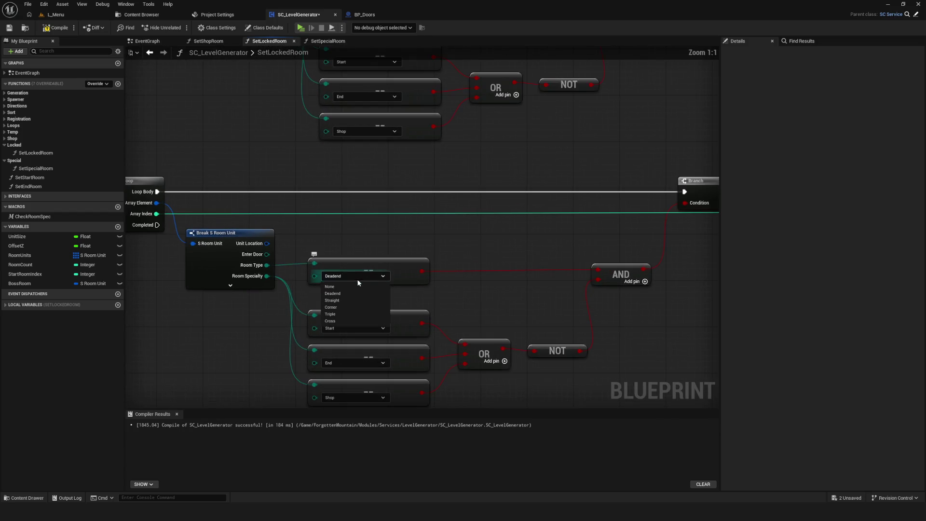
{"action": "left_click", "coordinate": [340, 307]}
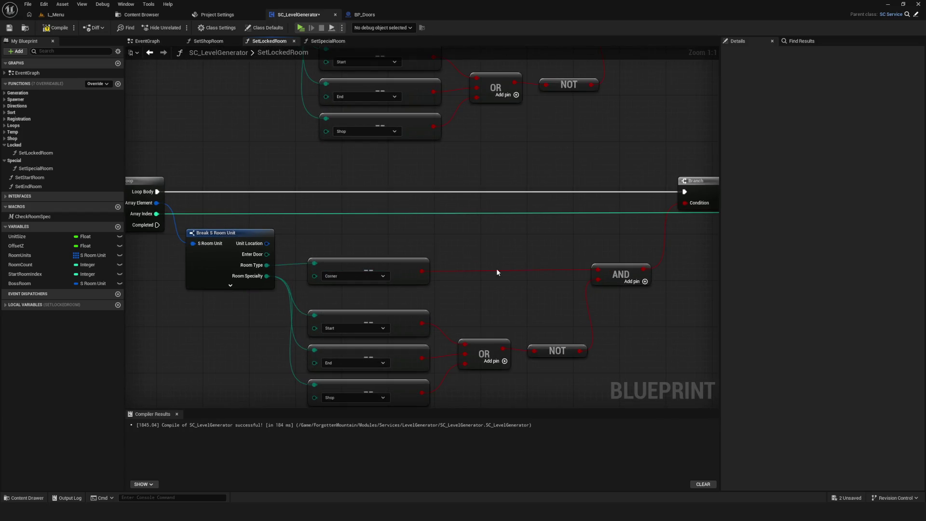
{"action": "mouse_move", "coordinate": [484, 257]}
{"action": "left_mouse_down"}
{"action": "mouse_move", "coordinate": [441, 283]}
{"action": "mouse_move", "coordinate": [314, 287]}
{"action": "mouse_move", "coordinate": [229, 304]}
{"action": "mouse_move", "coordinate": [513, 233]}
{"action": "mouse_move", "coordinate": [525, 346]}
{"action": "mouse_move", "coordinate": [555, 276]}
{"action": "left_mouse_up"}
{"action": "left_click", "coordinate": [555, 275]}
{"action": "key", "text": "Delete"}
{"action": "left_click", "coordinate": [43, 304]}
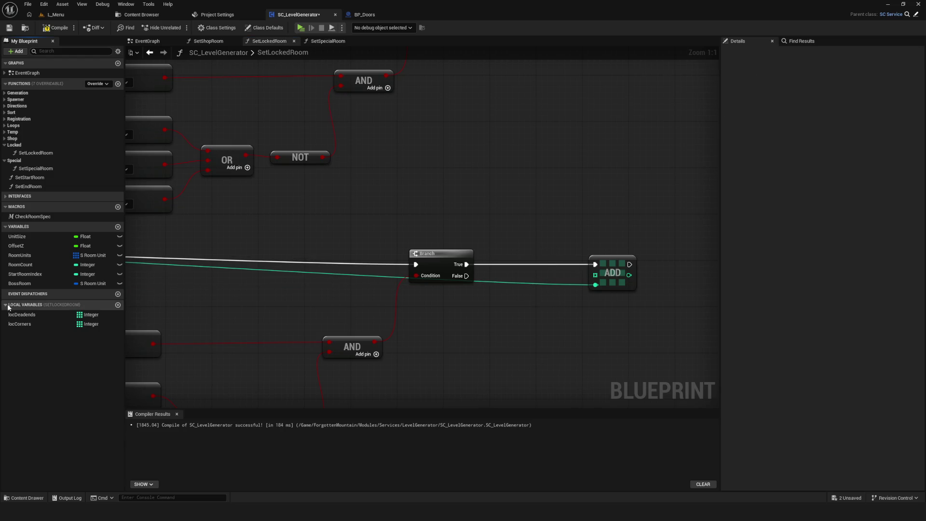
{"action": "left_click", "coordinate": [35, 325]}
{"action": "left_click_drag", "start_coordinate": [34, 325], "coordinate": [516, 276]}
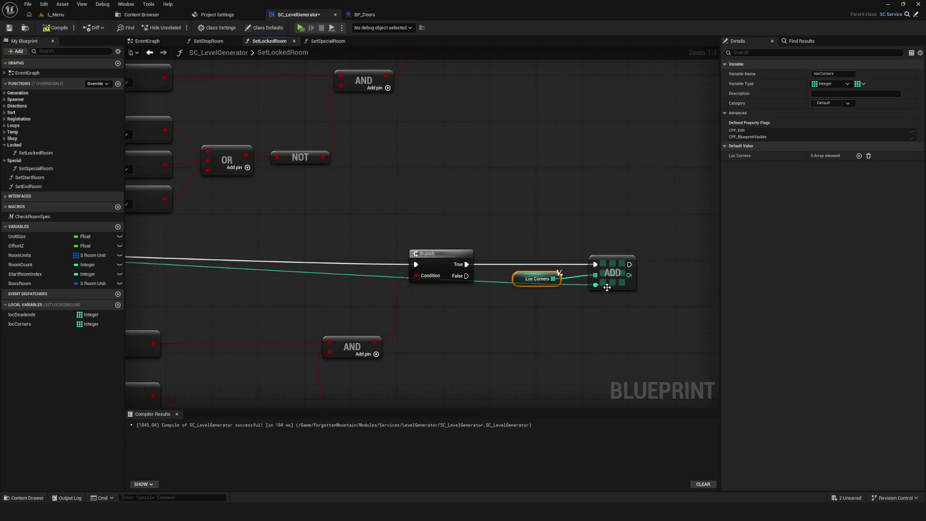
Save and compile the blueprint, then select the Loc Deadends getter and save again.
{"action": "scroll", "coordinate": [549, 334], "scroll_direction": "down", "scroll_amount": 7}
{"action": "key", "text": "ctrl+s"}
{"action": "left_click", "coordinate": [46, 29]}
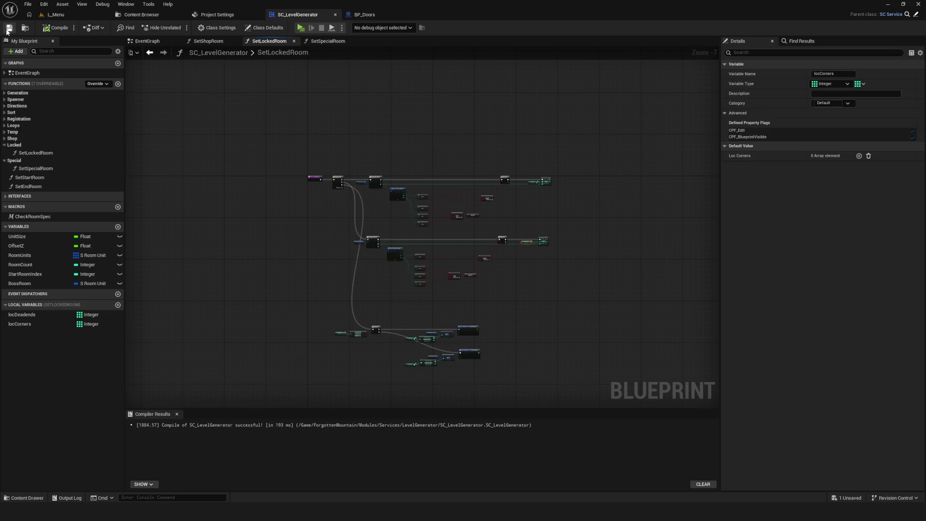
{"action": "scroll", "coordinate": [507, 242], "scroll_direction": "up", "scroll_amount": 5}
{"action": "scroll", "coordinate": [481, 262], "scroll_direction": "up", "scroll_amount": 2}
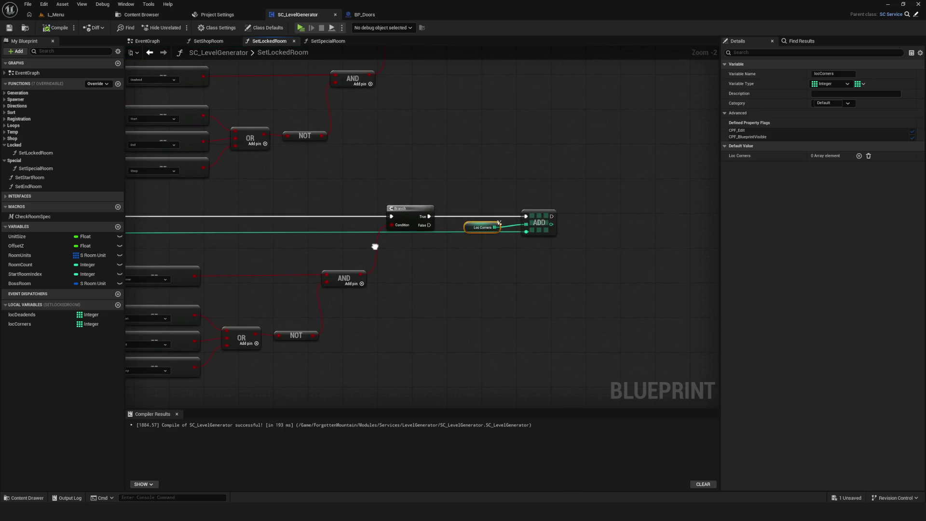
{"action": "scroll", "coordinate": [555, 195], "scroll_direction": "down", "scroll_amount": 4}
{"action": "scroll", "coordinate": [178, 232], "scroll_direction": "up", "scroll_amount": 3}
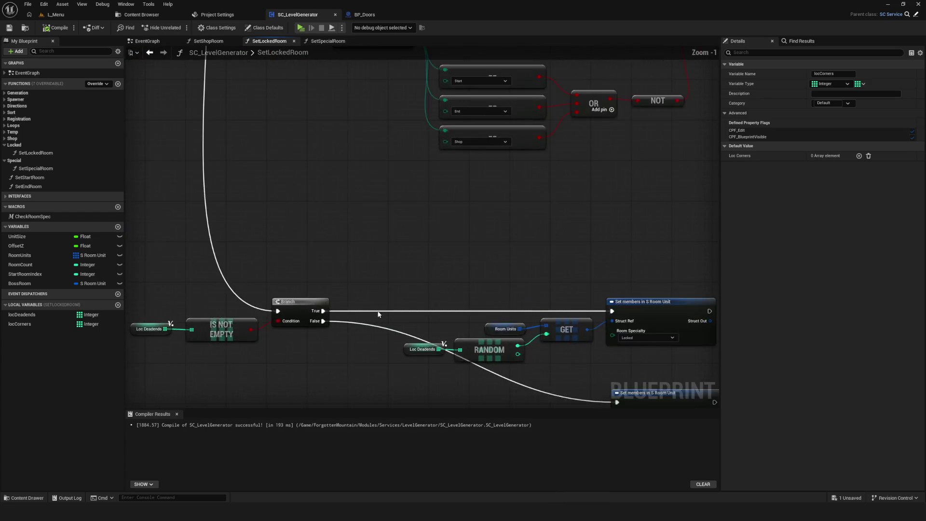
{"action": "mouse_move", "coordinate": [174, 226]}
{"action": "left_mouse_down"}
{"action": "mouse_move", "coordinate": [215, 311]}
{"action": "mouse_move", "coordinate": [224, 310]}
{"action": "left_mouse_up"}
{"action": "key", "text": "ctrl+s"}
{"action": "mouse_move", "coordinate": [172, 232]}
{"action": "left_mouse_down"}
{"action": "mouse_move", "coordinate": [224, 306]}
{"action": "mouse_move", "coordinate": [271, 308]}
{"action": "left_mouse_up"}
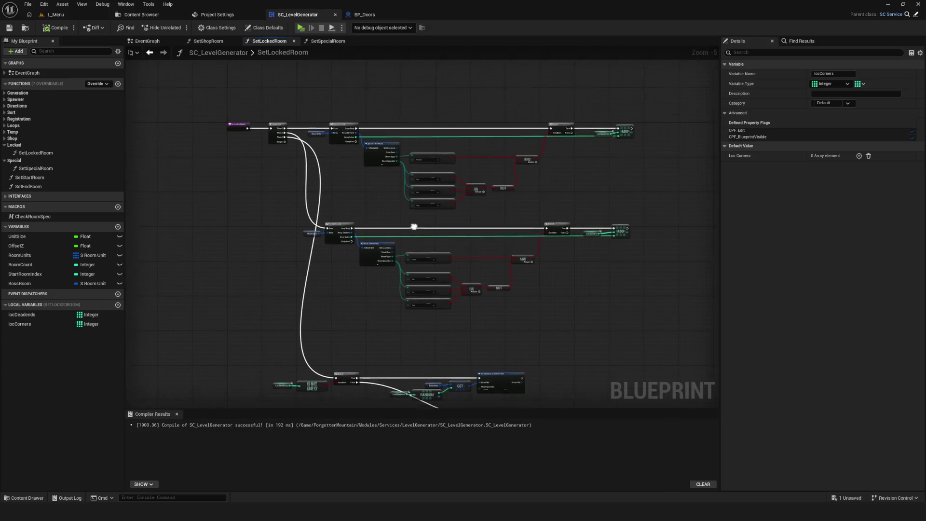
{"action": "left_click_drag", "start_coordinate": [416, 219], "coordinate": [416, 206]}
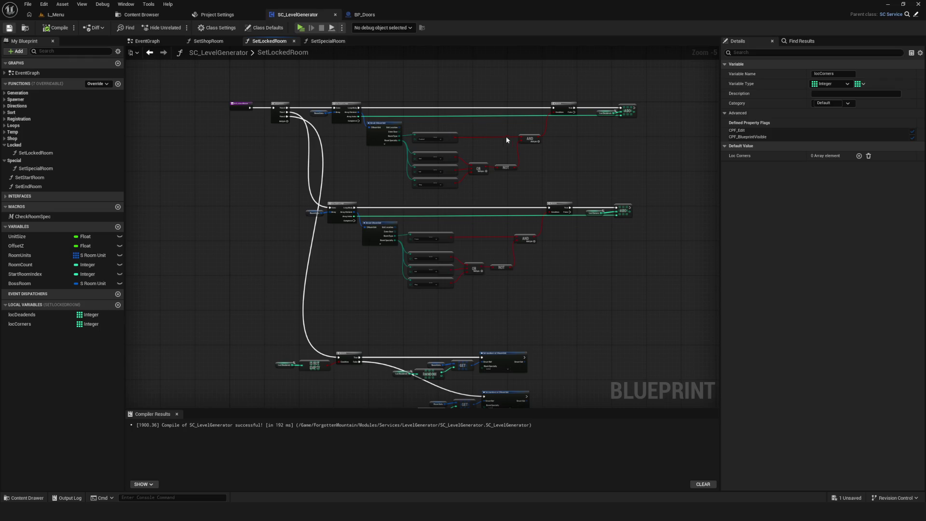
In SetSpecialRoom, move the comparison group up and feed the NOT output into the Branch condition.
{"action": "left_click", "coordinate": [320, 42]}
{"action": "scroll", "coordinate": [381, 144], "scroll_direction": "down", "scroll_amount": 5}
{"action": "scroll", "coordinate": [284, 178], "scroll_direction": "up", "scroll_amount": 3}
{"action": "scroll", "coordinate": [285, 178], "scroll_direction": "down", "scroll_amount": 6}
{"action": "scroll", "coordinate": [439, 186], "scroll_direction": "up", "scroll_amount": 3}
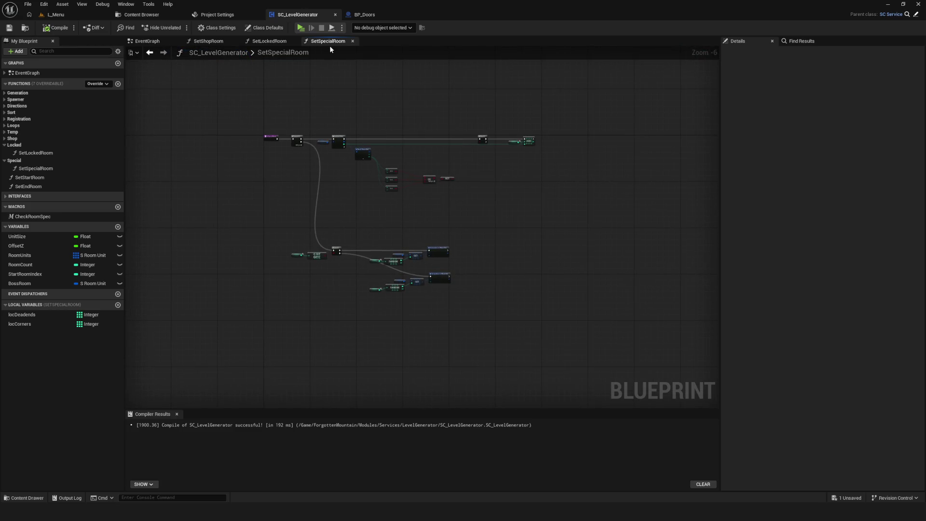
{"action": "scroll", "coordinate": [438, 210], "scroll_direction": "up", "scroll_amount": 6}
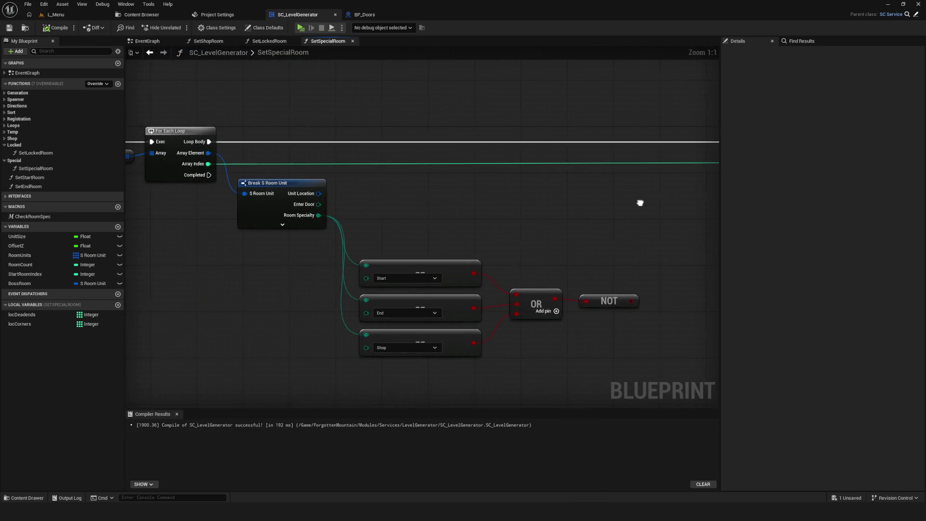
{"action": "mouse_move", "coordinate": [424, 226]}
{"action": "left_mouse_down"}
{"action": "mouse_move", "coordinate": [485, 310]}
{"action": "mouse_move", "coordinate": [674, 355]}
{"action": "left_mouse_up"}
{"action": "mouse_move", "coordinate": [427, 274]}
{"action": "left_mouse_down"}
{"action": "mouse_move", "coordinate": [421, 220]}
{"action": "mouse_move", "coordinate": [428, 225]}
{"action": "left_mouse_up"}
{"action": "left_click_drag", "start_coordinate": [498, 238], "coordinate": [388, 232]}
{"action": "left_click", "coordinate": [622, 126]}
{"action": "left_click_drag", "start_coordinate": [626, 147], "coordinate": [521, 248]}
Duplicate the Shop comparison, compare Room Specialty against Locked, and plug it into OR's fourth input.
{"action": "left_click", "coordinate": [378, 277]}
{"action": "key", "text": "ctrl+c"}
{"action": "key", "text": "ctrl+v"}
{"action": "left_click_drag", "start_coordinate": [298, 196], "coordinate": [346, 304]}
{"action": "left_click", "coordinate": [386, 317]}
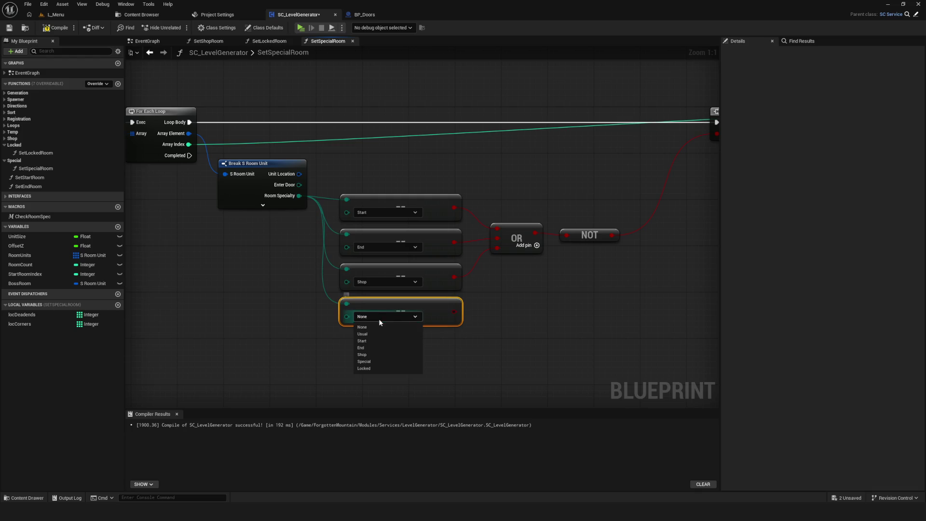
{"action": "left_click", "coordinate": [375, 368]}
{"action": "mouse_move", "coordinate": [424, 314]}
{"action": "left_mouse_down"}
{"action": "mouse_move", "coordinate": [487, 244]}
{"action": "mouse_move", "coordinate": [469, 263]}
{"action": "left_mouse_up"}
{"action": "scroll", "coordinate": [469, 262], "scroll_direction": "down", "scroll_amount": 3}
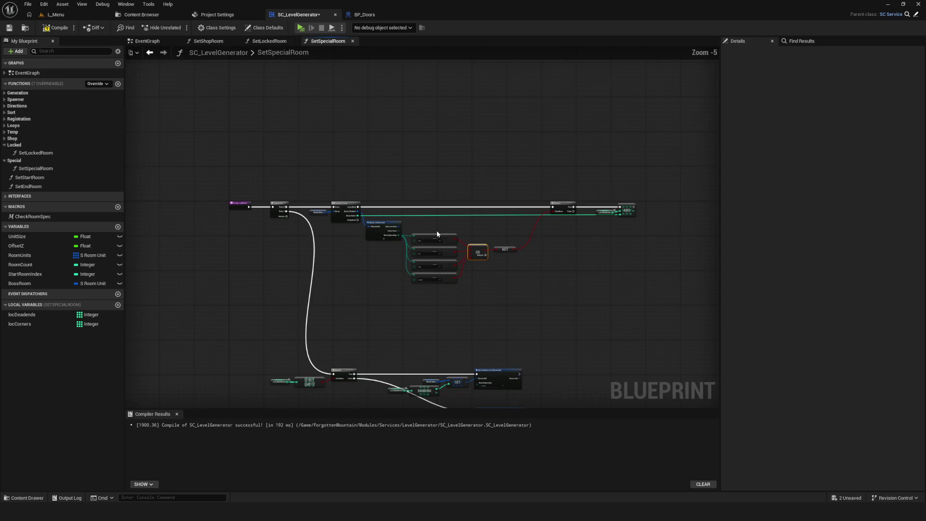
Delete the locCorners local variable and rename locDeadends to locSpecials.
{"action": "scroll", "coordinate": [530, 232], "scroll_direction": "up", "scroll_amount": 3}
{"action": "left_click_drag", "start_coordinate": [513, 195], "coordinate": [543, 278]}
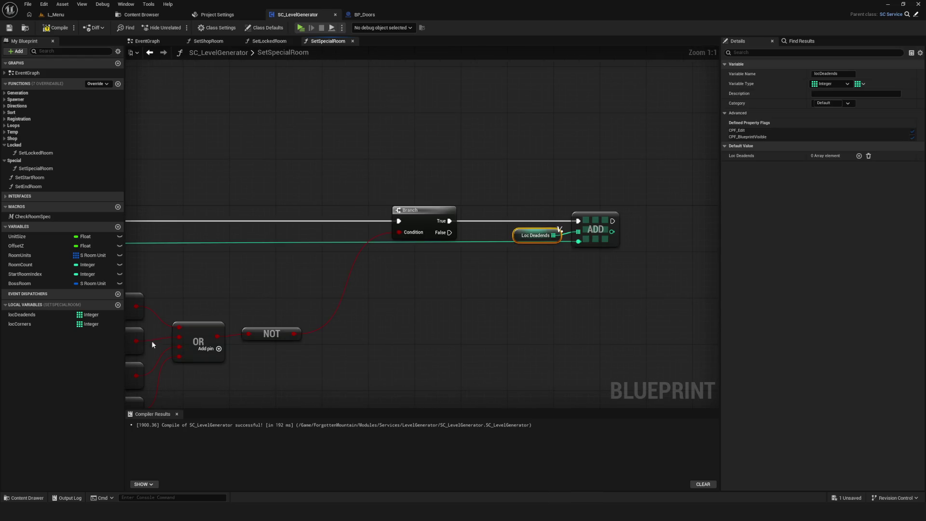
{"action": "left_click", "coordinate": [48, 324]}
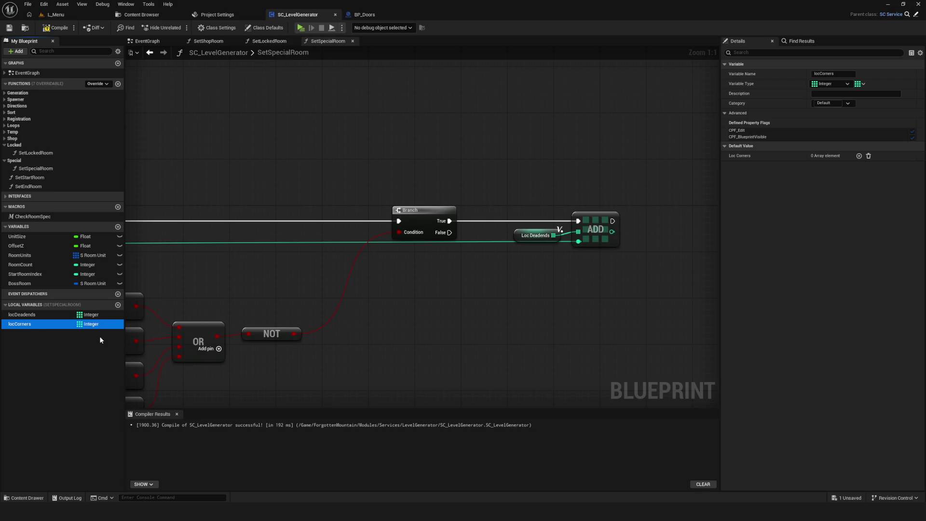
{"action": "key", "text": "Delete"}
{"action": "left_click", "coordinate": [20, 314]}
{"action": "left_click", "coordinate": [17, 314]}
{"action": "type", "text": "locSpe"}
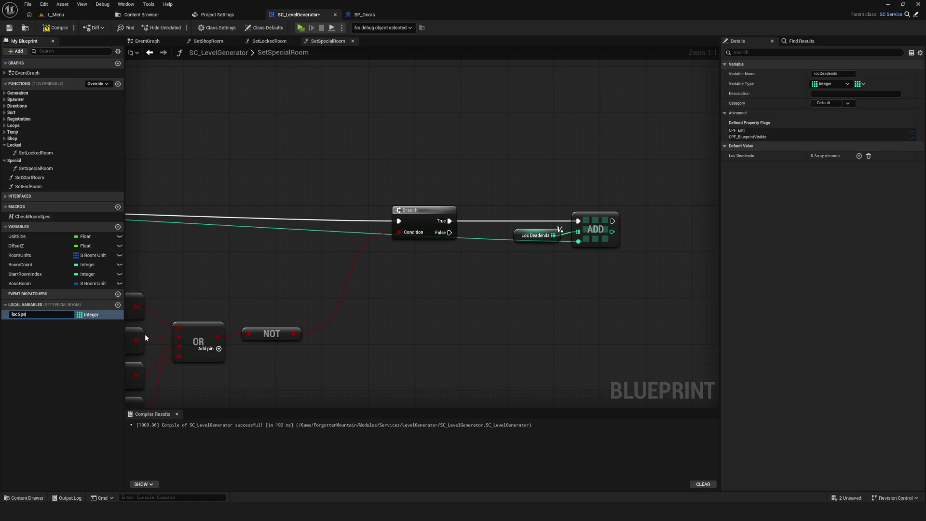
{"action": "type", "text": "cial"}
{"action": "key", "text": "Return"}
Save and compile, select the Loc Specials getter, then save and recompile again.
{"action": "key", "text": "ctrl+s"}
{"action": "left_click", "coordinate": [57, 29]}
{"action": "scroll", "coordinate": [433, 207], "scroll_direction": "down", "scroll_amount": 6}
{"action": "scroll", "coordinate": [432, 212], "scroll_direction": "up", "scroll_amount": 5}
{"action": "scroll", "coordinate": [514, 169], "scroll_direction": "down", "scroll_amount": 5}
{"action": "scroll", "coordinate": [434, 212], "scroll_direction": "up", "scroll_amount": 1}
{"action": "key", "text": "ctrl+s"}
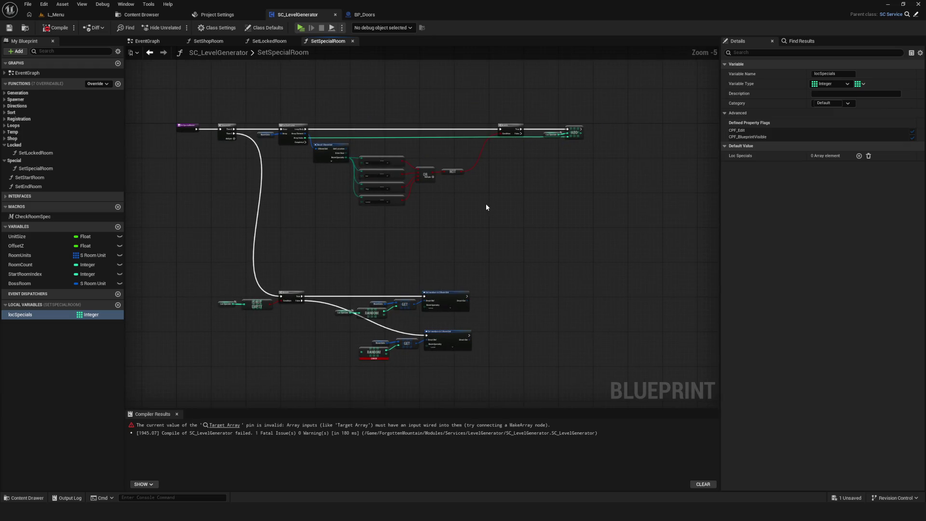
{"action": "scroll", "coordinate": [486, 207], "scroll_direction": "up", "scroll_amount": 6}
{"action": "left_click", "coordinate": [511, 151]}
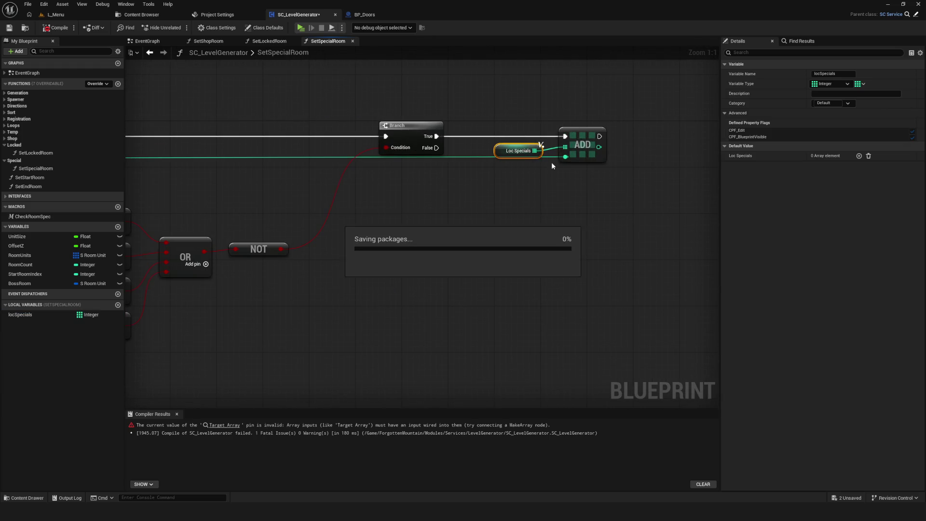
{"action": "scroll", "coordinate": [540, 169], "scroll_direction": "down", "scroll_amount": 3}
{"action": "left_click", "coordinate": [57, 29]}
Delete the old special-room check nodes (Branch, Loc Specials, RANDOM) and save the blueprint.
{"action": "mouse_move", "coordinate": [357, 228]}
{"action": "left_mouse_down"}
{"action": "mouse_move", "coordinate": [611, 89]}
{"action": "mouse_move", "coordinate": [624, 19]}
{"action": "left_mouse_up"}
{"action": "mouse_move", "coordinate": [172, 164]}
{"action": "left_mouse_down"}
{"action": "mouse_move", "coordinate": [323, 288]}
{"action": "mouse_move", "coordinate": [393, 306]}
{"action": "mouse_move", "coordinate": [595, 316]}
{"action": "left_mouse_up"}
{"action": "key", "text": "Delete"}
{"action": "mouse_move", "coordinate": [416, 257]}
{"action": "left_mouse_down"}
{"action": "mouse_move", "coordinate": [406, 274]}
{"action": "mouse_move", "coordinate": [471, 273]}
{"action": "left_mouse_up"}
{"action": "key", "text": "Delete"}
{"action": "scroll", "coordinate": [522, 240], "scroll_direction": "down", "scroll_amount": 5}
{"action": "scroll", "coordinate": [432, 225], "scroll_direction": "up", "scroll_amount": 4}
{"action": "key", "text": "ctrl+s"}
Add a locSpecials getter with Is Not Empty driving a new Branch on the execution path.
{"action": "left_click_drag", "start_coordinate": [327, 314], "coordinate": [554, 390]}
{"action": "left_click_drag", "start_coordinate": [494, 322], "coordinate": [492, 278]}
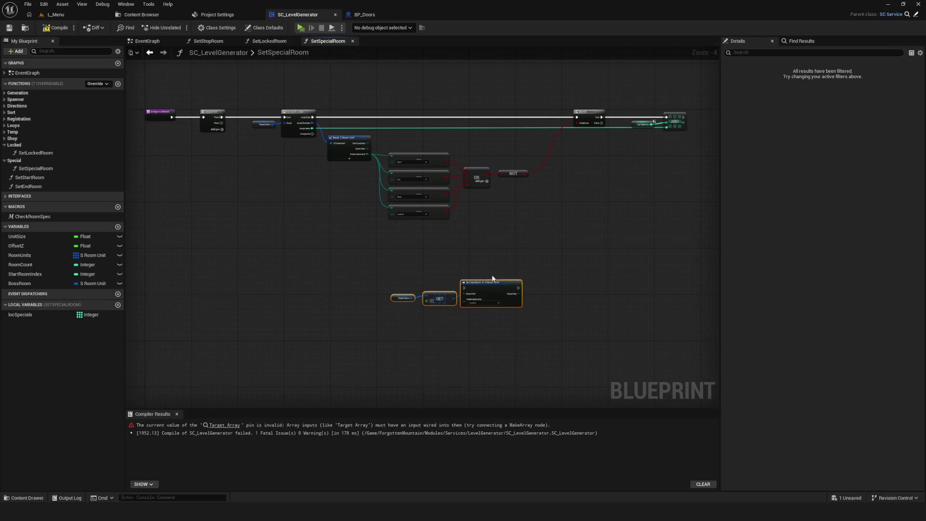
{"action": "mouse_move", "coordinate": [20, 314]}
{"action": "left_mouse_down"}
{"action": "mouse_move", "coordinate": [204, 251]}
{"action": "mouse_move", "coordinate": [224, 300]}
{"action": "mouse_move", "coordinate": [277, 296]}
{"action": "left_mouse_up"}
{"action": "scroll", "coordinate": [208, 236], "scroll_direction": "up", "scroll_amount": 4}
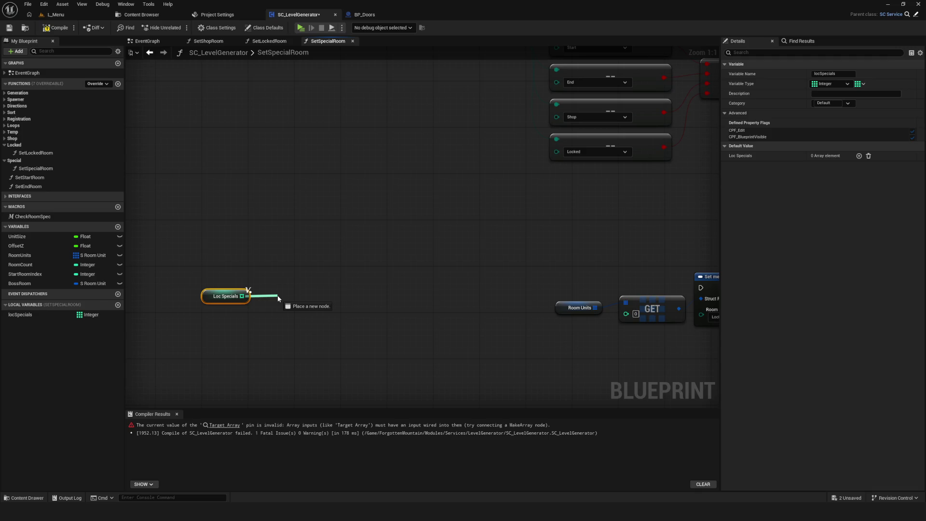
{"action": "left_click_drag", "start_coordinate": [277, 295], "coordinate": [277, 296]}
{"action": "type", "text": "is n"}
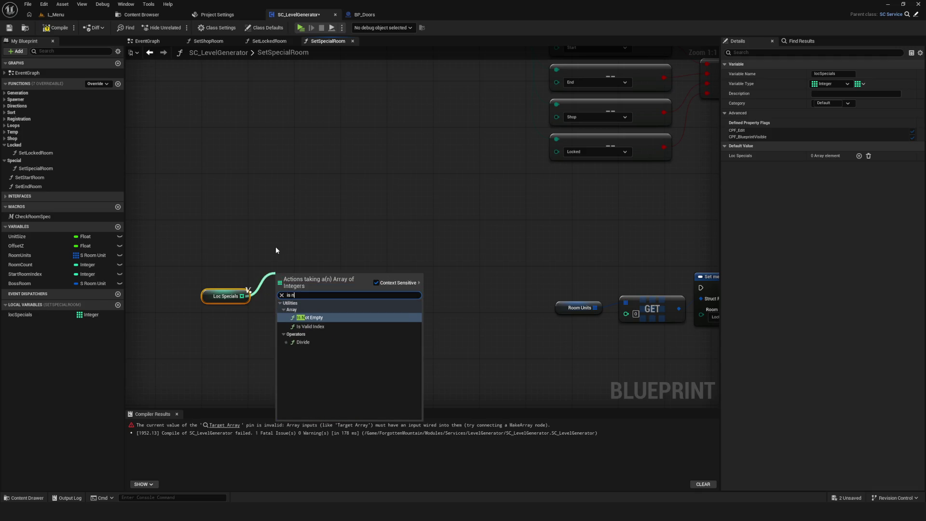
{"action": "left_click", "coordinate": [311, 318]}
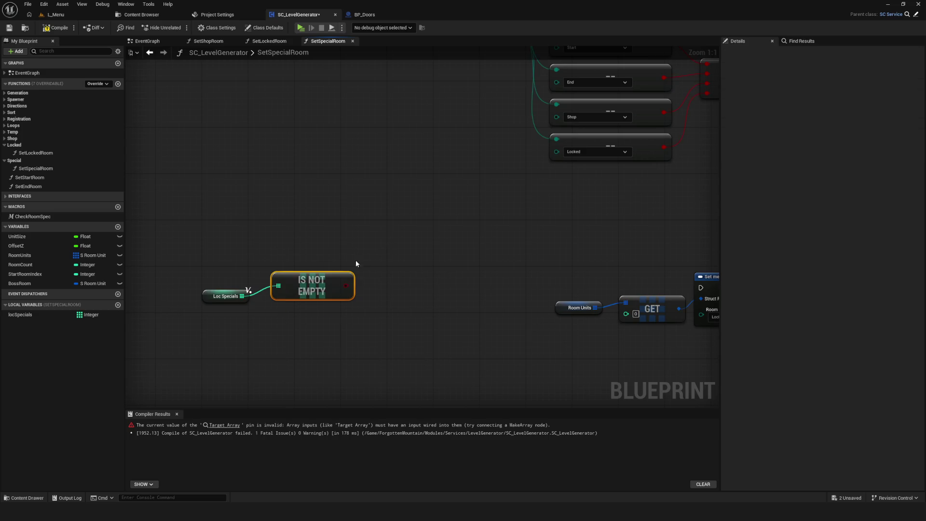
{"action": "left_click", "coordinate": [395, 273]}
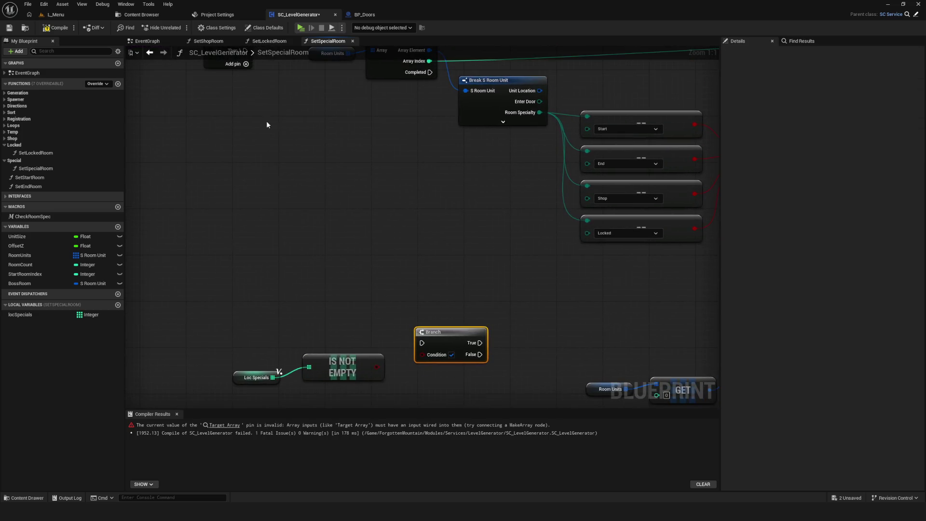
{"action": "mouse_move", "coordinate": [265, 115]}
{"action": "left_mouse_down"}
{"action": "mouse_move", "coordinate": [441, 302]}
{"action": "mouse_move", "coordinate": [449, 296]}
{"action": "left_mouse_up"}
Line up the Is Not Empty check, Branch and Set members group, then save.
{"action": "mouse_move", "coordinate": [357, 329]}
{"action": "left_mouse_down"}
{"action": "mouse_move", "coordinate": [321, 318]}
{"action": "mouse_move", "coordinate": [352, 322]}
{"action": "left_mouse_up"}
{"action": "mouse_move", "coordinate": [262, 336]}
{"action": "left_mouse_down"}
{"action": "mouse_move", "coordinate": [269, 307]}
{"action": "mouse_move", "coordinate": [359, 381]}
{"action": "left_mouse_up"}
{"action": "mouse_move", "coordinate": [357, 320]}
{"action": "left_mouse_down"}
{"action": "mouse_move", "coordinate": [311, 320]}
{"action": "mouse_move", "coordinate": [358, 319]}
{"action": "left_mouse_up"}
{"action": "scroll", "coordinate": [355, 319], "scroll_direction": "down", "scroll_amount": 5}
{"action": "scroll", "coordinate": [395, 293], "scroll_direction": "up", "scroll_amount": 3}
{"action": "scroll", "coordinate": [414, 242], "scroll_direction": "down", "scroll_amount": 3}
{"action": "left_click_drag", "start_coordinate": [414, 243], "coordinate": [593, 305]}
{"action": "scroll", "coordinate": [525, 258], "scroll_direction": "up", "scroll_amount": 3}
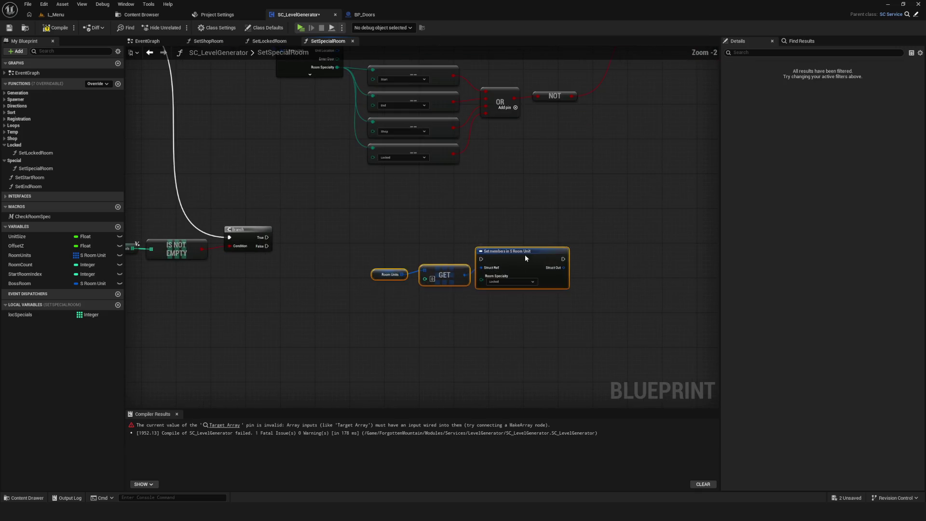
{"action": "left_click_drag", "start_coordinate": [524, 258], "coordinate": [463, 288]}
{"action": "key", "text": "ctrl+s"}
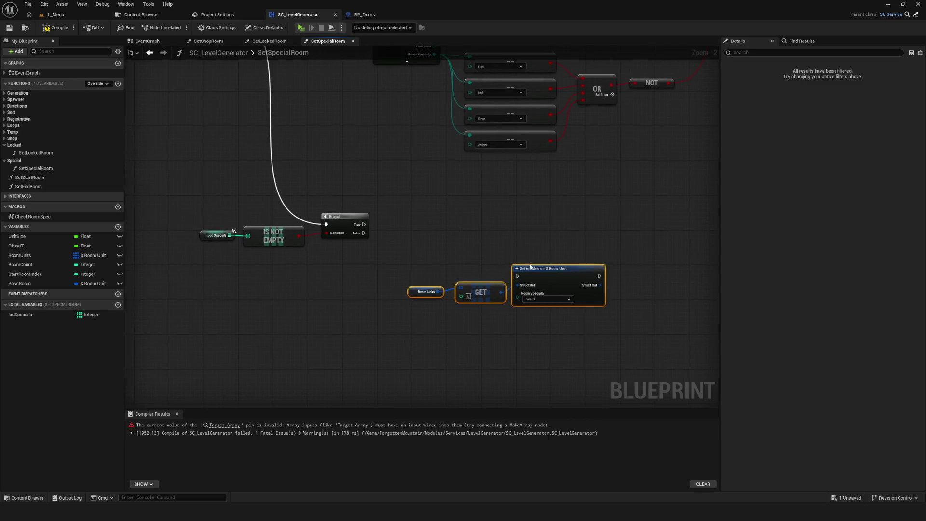
{"action": "left_click_drag", "start_coordinate": [550, 277], "coordinate": [606, 221]}
Wire Branch True into Set members and set Room Specialty to Special.
{"action": "left_click_drag", "start_coordinate": [357, 225], "coordinate": [573, 220]}
{"action": "scroll", "coordinate": [588, 250], "scroll_direction": "up", "scroll_amount": 2}
{"action": "left_click", "coordinate": [598, 245]}
{"action": "left_click", "coordinate": [592, 289]}
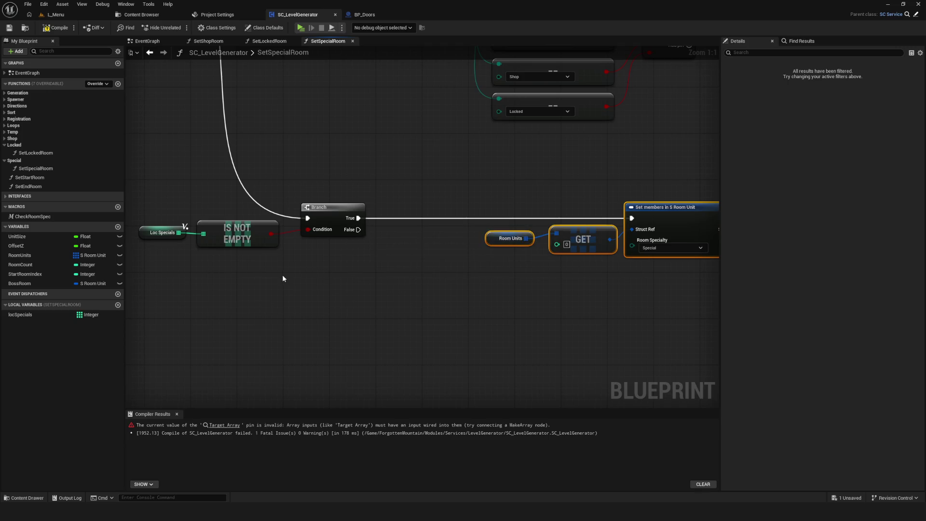
{"action": "key", "text": "ctrl+c"}
Paste a second Loc Specials getter, trying then undoing a Random Array Item node.
{"action": "key", "text": "ctrl+v"}
{"action": "left_click_drag", "start_coordinate": [427, 308], "coordinate": [465, 310]}
{"action": "type", "text": "ran"}
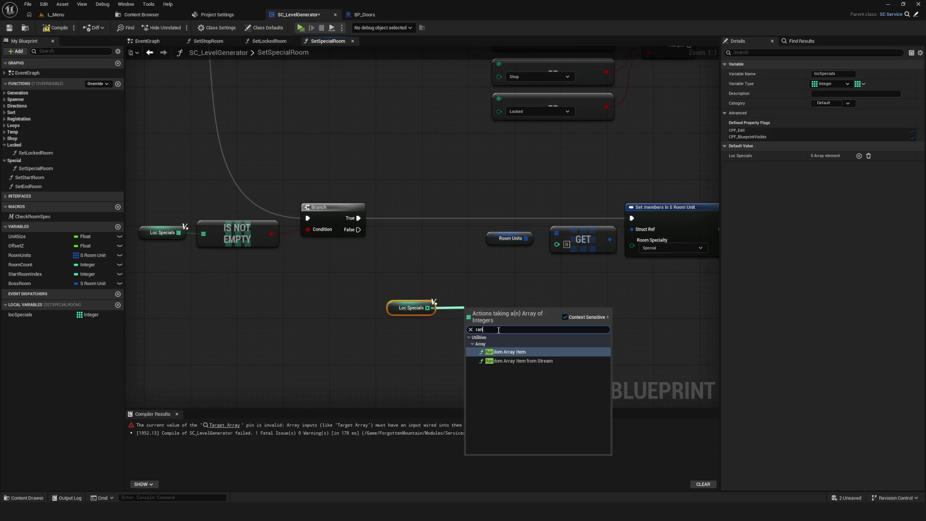
{"action": "left_click", "coordinate": [518, 352]}
{"action": "key", "text": "ctrl+z"}
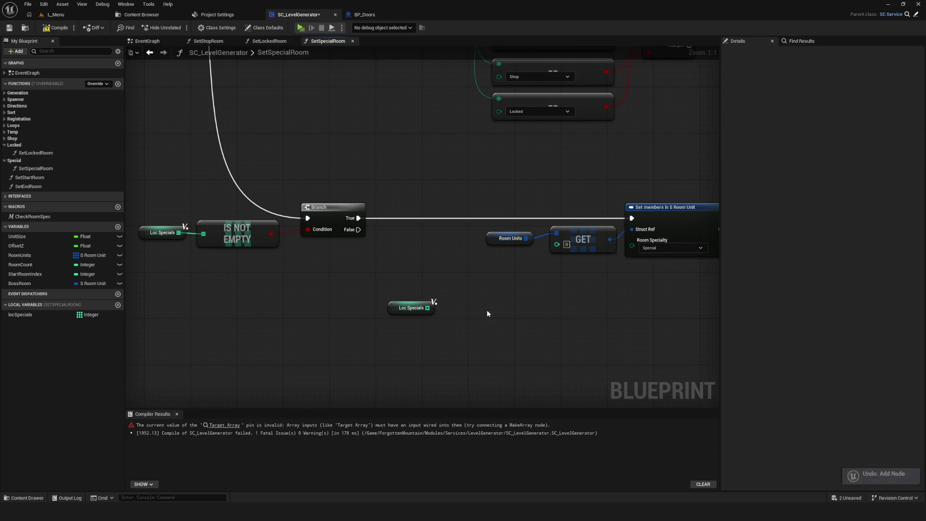
{"action": "left_click_drag", "start_coordinate": [381, 289], "coordinate": [490, 293]}
{"action": "left_click", "coordinate": [416, 259]}
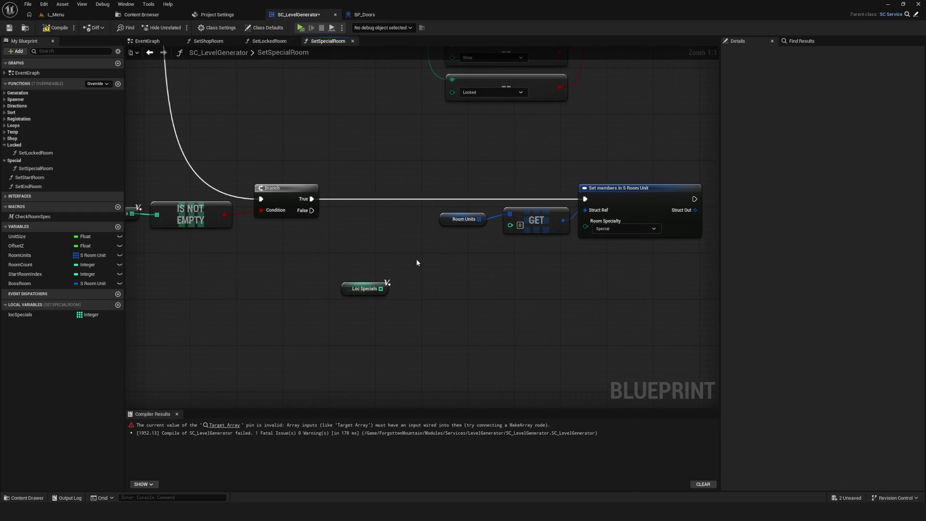
Move the Room Units, GET, Set members and Loc Specials nodes further right.
{"action": "left_click_drag", "start_coordinate": [417, 263], "coordinate": [486, 261]}
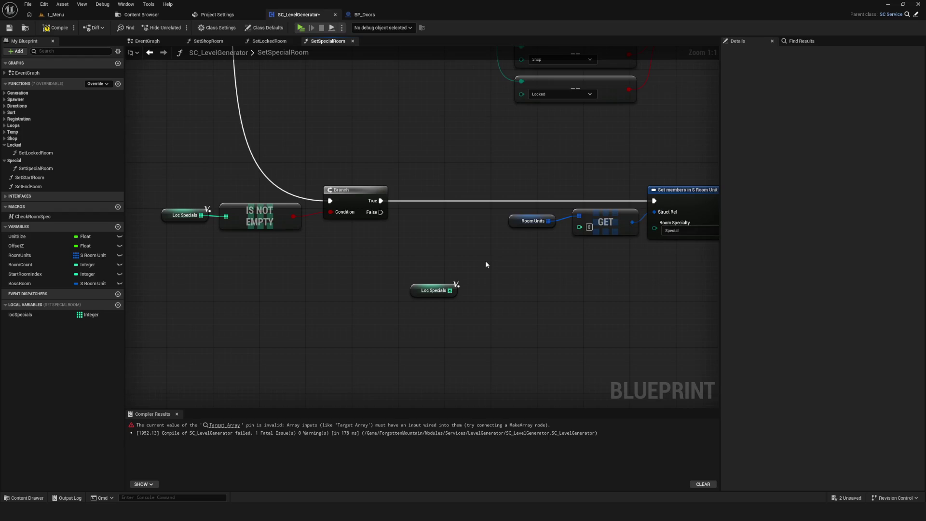
{"action": "scroll", "coordinate": [433, 292], "scroll_direction": "down", "scroll_amount": 4}
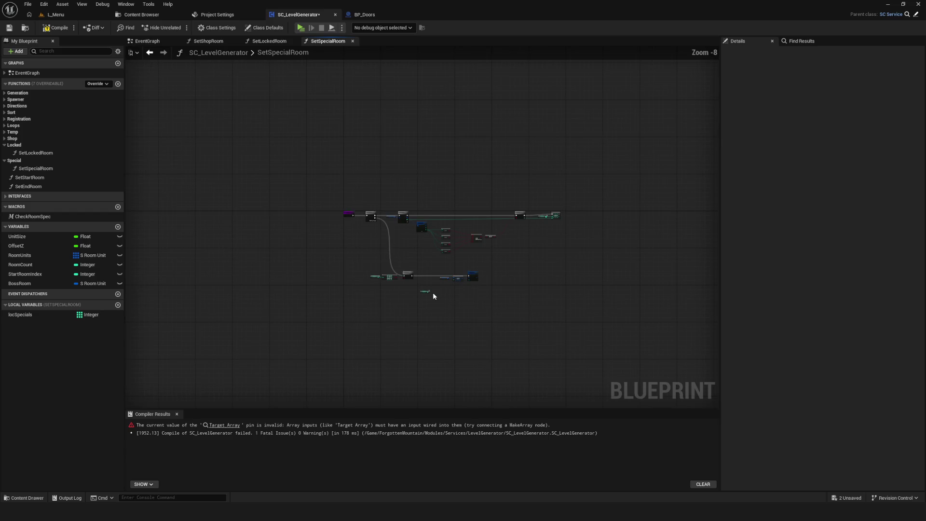
{"action": "scroll", "coordinate": [445, 287], "scroll_direction": "up", "scroll_amount": 3}
{"action": "left_click_drag", "start_coordinate": [347, 185], "coordinate": [622, 370]}
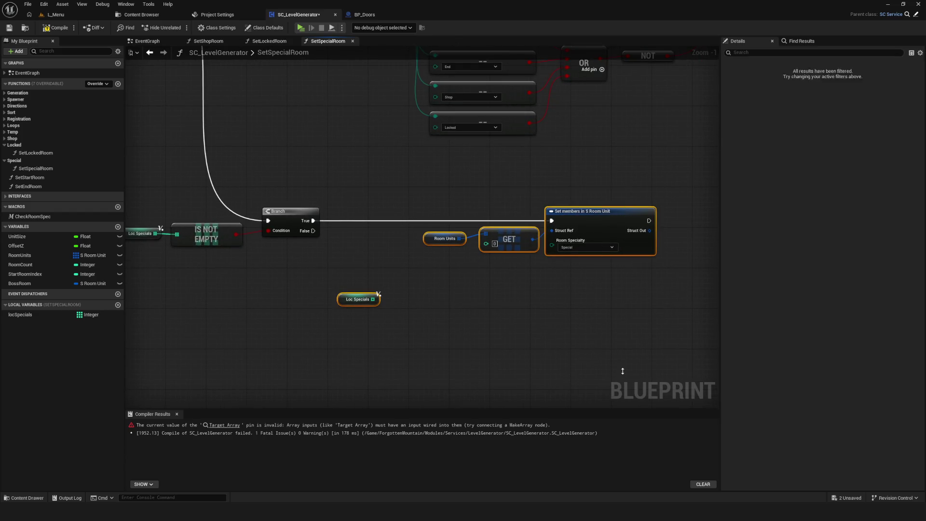
{"action": "mouse_move", "coordinate": [623, 370]}
{"action": "left_mouse_down"}
{"action": "mouse_move", "coordinate": [502, 332]}
{"action": "mouse_move", "coordinate": [411, 476]}
{"action": "left_mouse_up"}
{"action": "mouse_move", "coordinate": [453, 345]}
{"action": "left_mouse_down"}
{"action": "mouse_move", "coordinate": [294, 401]}
{"action": "mouse_move", "coordinate": [665, 257]}
{"action": "mouse_move", "coordinate": [691, 208]}
{"action": "left_mouse_up"}
{"action": "left_click", "coordinate": [432, 270]}
{"action": "left_click_drag", "start_coordinate": [418, 267], "coordinate": [457, 268]}
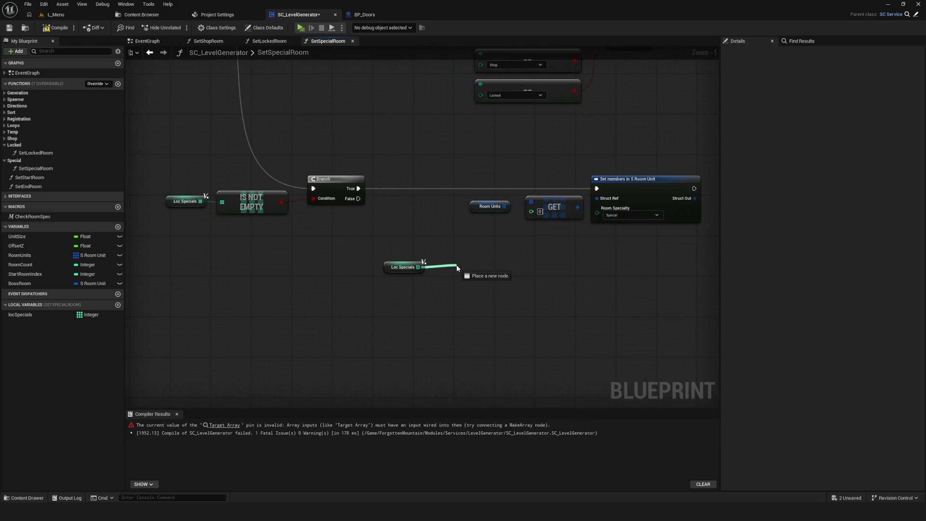
{"action": "left_click_drag", "start_coordinate": [457, 268], "coordinate": [457, 269]}
{"action": "left_click_drag", "start_coordinate": [376, 170], "coordinate": [661, 314]}
{"action": "left_click_drag", "start_coordinate": [597, 180], "coordinate": [679, 180]}
{"action": "mouse_move", "coordinate": [406, 236]}
{"action": "left_mouse_down"}
{"action": "mouse_move", "coordinate": [632, 274]}
{"action": "mouse_move", "coordinate": [435, 250]}
{"action": "mouse_move", "coordinate": [612, 286]}
{"action": "left_mouse_up"}
{"action": "scroll", "coordinate": [632, 274], "scroll_direction": "down", "scroll_amount": 2}
Add a For Loop on the Branch's True path.
{"action": "mouse_move", "coordinate": [602, 265]}
{"action": "left_mouse_down"}
{"action": "mouse_move", "coordinate": [529, 268]}
{"action": "mouse_move", "coordinate": [602, 296]}
{"action": "mouse_move", "coordinate": [581, 287]}
{"action": "left_mouse_up"}
{"action": "left_click", "coordinate": [580, 286]}
{"action": "scroll", "coordinate": [494, 270], "scroll_direction": "down", "scroll_amount": 3}
{"action": "scroll", "coordinate": [484, 268], "scroll_direction": "up", "scroll_amount": 3}
{"action": "right_click", "coordinate": [417, 242]}
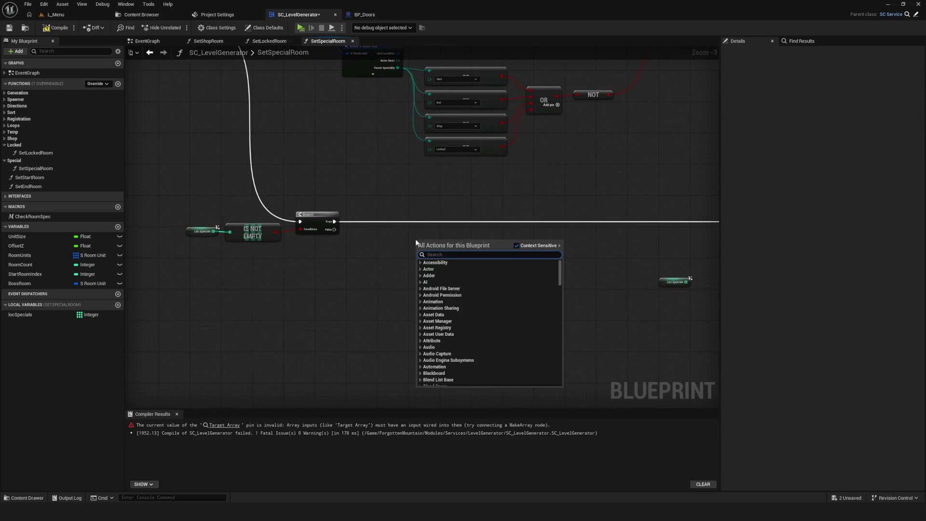
{"action": "type", "text": "for"}
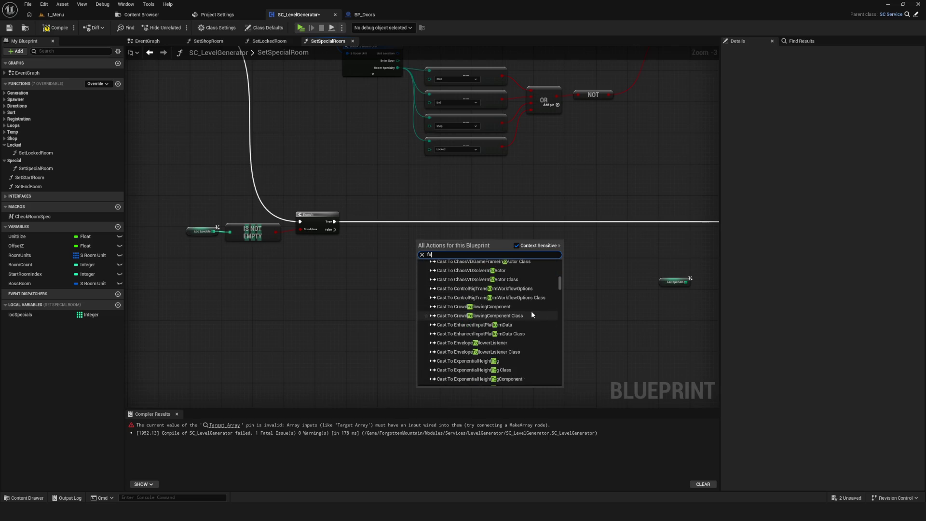
{"action": "type", "text": " loop"}
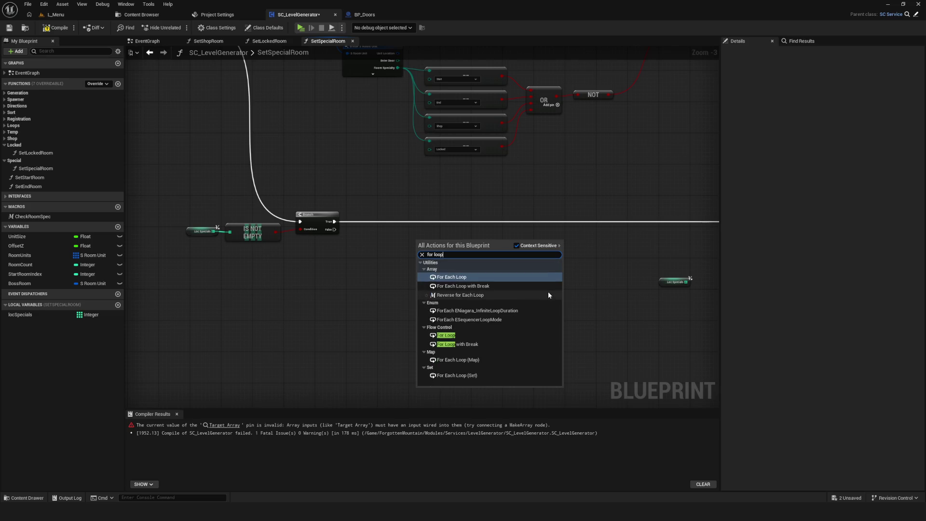
{"action": "left_click", "coordinate": [481, 335]}
{"action": "mouse_move", "coordinate": [441, 240]}
{"action": "left_mouse_down"}
{"action": "mouse_move", "coordinate": [429, 209]}
{"action": "mouse_move", "coordinate": [429, 221]}
{"action": "mouse_move", "coordinate": [486, 219]}
{"action": "left_mouse_up"}
Feed the loop's Last Index from a Random Integer in Range with Max 2 and save.
{"action": "scroll", "coordinate": [347, 212], "scroll_direction": "up", "scroll_amount": 3}
{"action": "left_click_drag", "start_coordinate": [447, 245], "coordinate": [348, 303]}
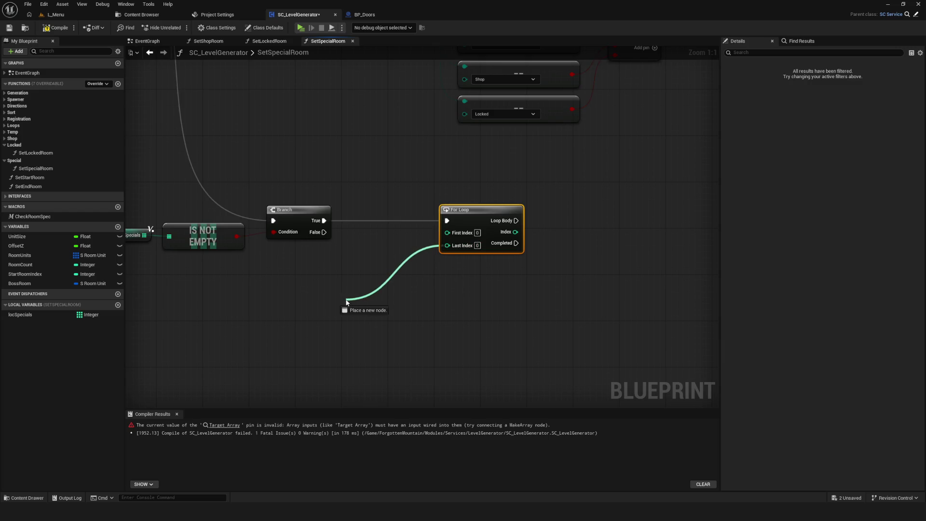
{"action": "type", "text": "random"}
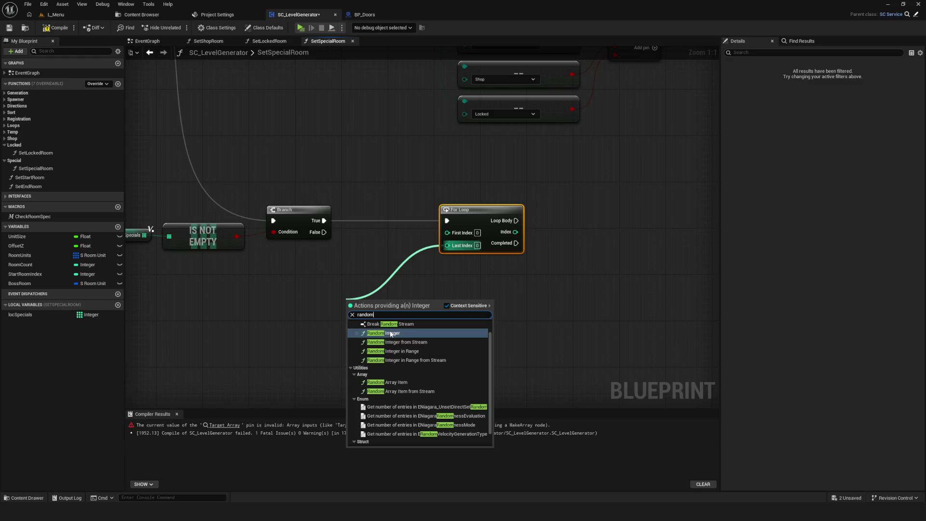
{"action": "left_click", "coordinate": [444, 351]}
{"action": "mouse_move", "coordinate": [387, 305]}
{"action": "left_mouse_down"}
{"action": "mouse_move", "coordinate": [377, 268]}
{"action": "mouse_move", "coordinate": [399, 272]}
{"action": "left_mouse_up"}
{"action": "left_click", "coordinate": [379, 291]}
{"action": "type", "text": "2"}
{"action": "left_click", "coordinate": [520, 336]}
{"action": "key", "text": "ctrl+s"}
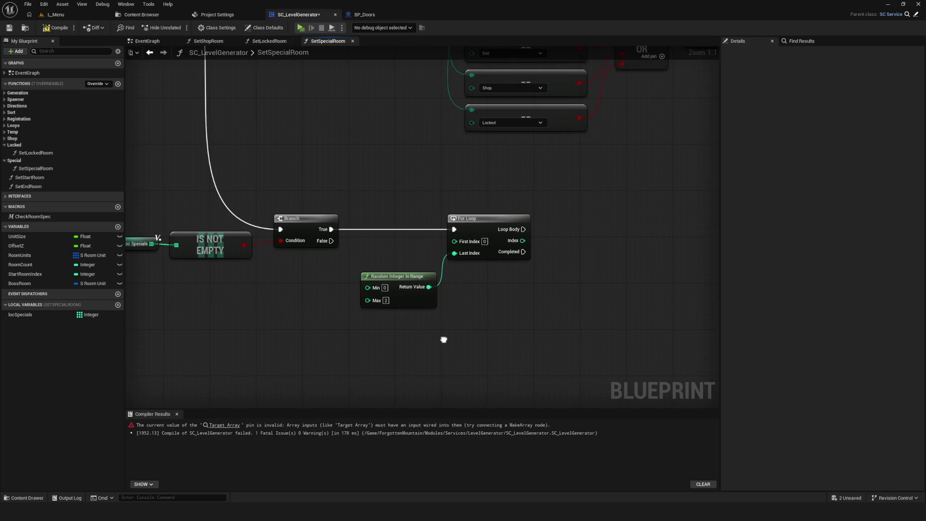
Change the Random Integer in Range Max to 1 and save the blueprint.
{"action": "left_click", "coordinate": [56, 14]}
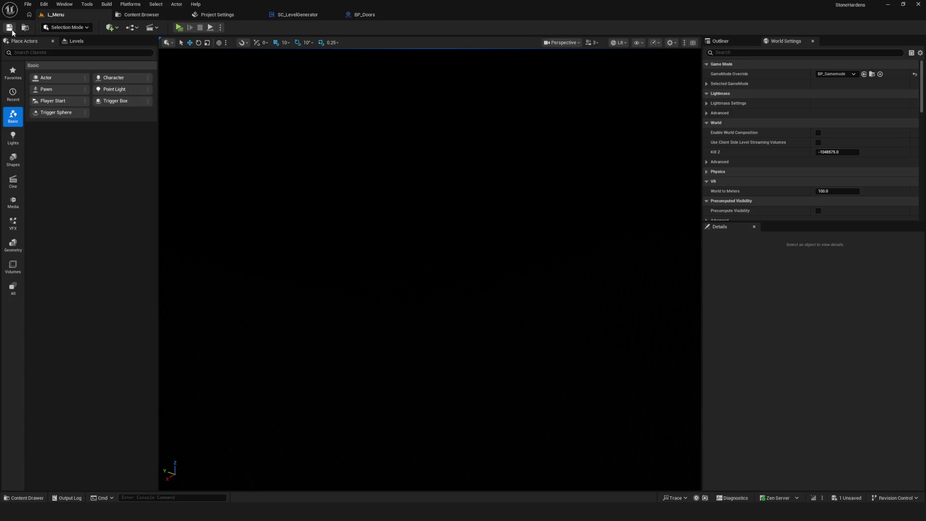
{"action": "left_click", "coordinate": [316, 19]}
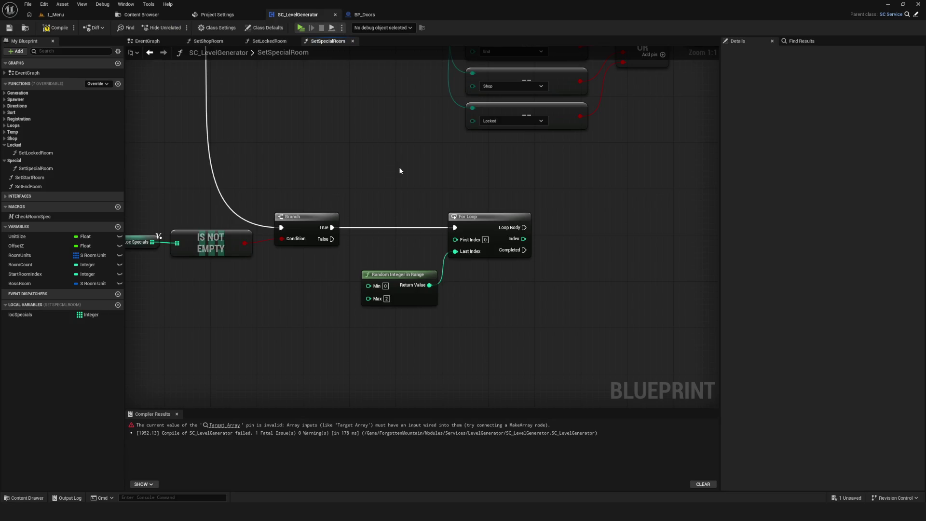
{"action": "left_click", "coordinate": [386, 298]}
{"action": "type", "text": "1"}
{"action": "key", "text": "Return"}
{"action": "left_click_drag", "start_coordinate": [409, 275], "coordinate": [403, 281]}
{"action": "key", "text": "ctrl+s"}
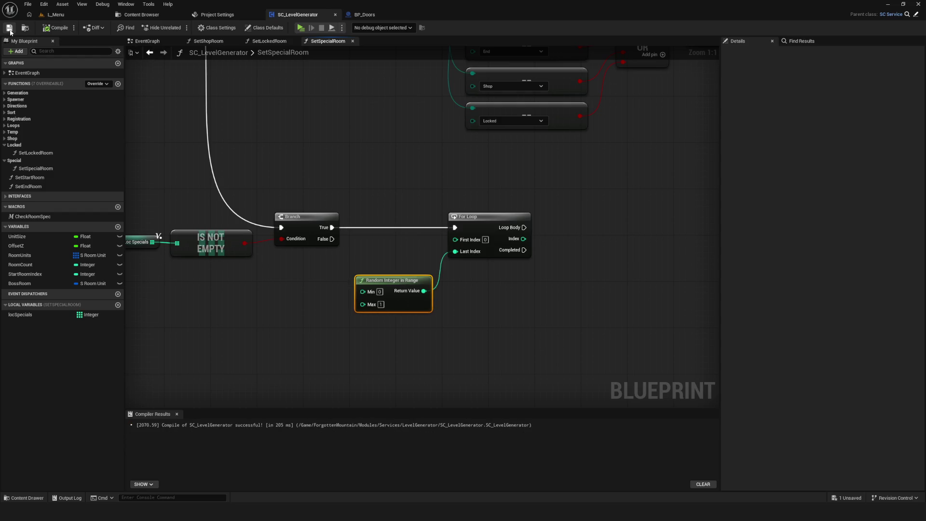
{"action": "left_click_drag", "start_coordinate": [629, 313], "coordinate": [589, 307]}
Wire Loop Body to Set members and move the spare Loc Specials getter left.
{"action": "scroll", "coordinate": [422, 255], "scroll_direction": "down", "scroll_amount": 5}
{"action": "scroll", "coordinate": [637, 215], "scroll_direction": "up", "scroll_amount": 2}
{"action": "scroll", "coordinate": [455, 240], "scroll_direction": "up", "scroll_amount": 1}
{"action": "mouse_move", "coordinate": [303, 217]}
{"action": "left_mouse_down"}
{"action": "mouse_move", "coordinate": [739, 207]}
{"action": "mouse_move", "coordinate": [601, 217]}
{"action": "left_mouse_up"}
{"action": "scroll", "coordinate": [581, 239], "scroll_direction": "down", "scroll_amount": 5}
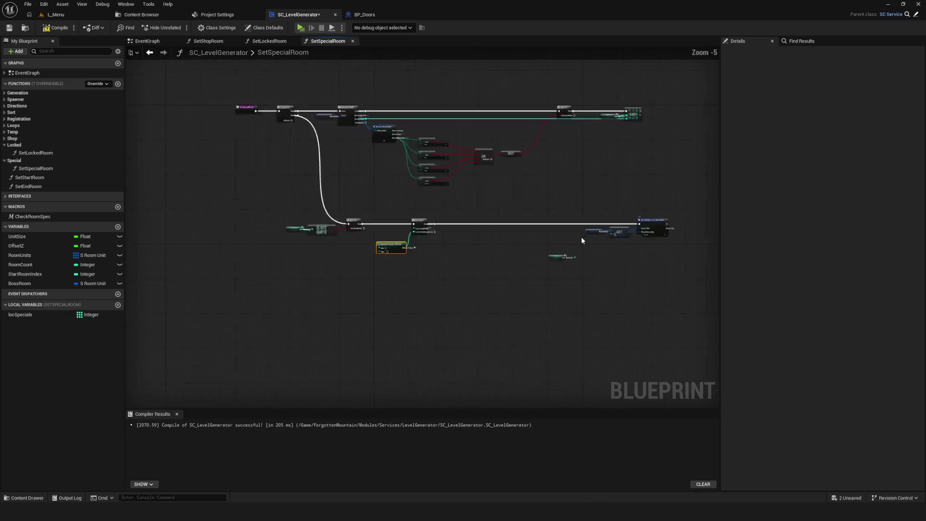
{"action": "scroll", "coordinate": [580, 239], "scroll_direction": "up", "scroll_amount": 5}
{"action": "left_click_drag", "start_coordinate": [617, 268], "coordinate": [530, 254]}
{"action": "left_click", "coordinate": [461, 260]}
{"action": "left_click_drag", "start_coordinate": [461, 259], "coordinate": [286, 251]}
{"action": "scroll", "coordinate": [414, 260], "scroll_direction": "up", "scroll_amount": 2}
Add a Random Array Item on locSpecials and promote its index to a local variable.
{"action": "left_click_drag", "start_coordinate": [404, 252], "coordinate": [453, 255]}
{"action": "left_click", "coordinate": [396, 254]}
{"action": "type", "text": "rand"}
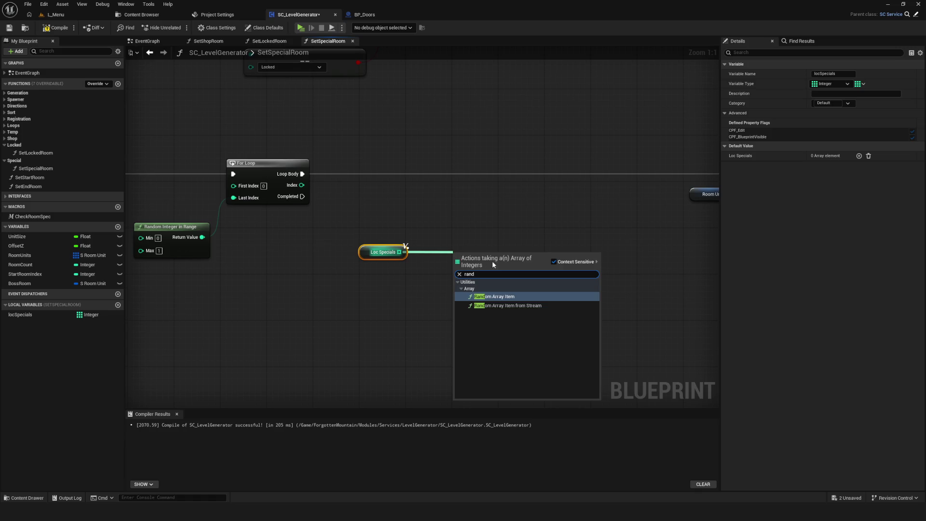
{"action": "left_click", "coordinate": [504, 296]}
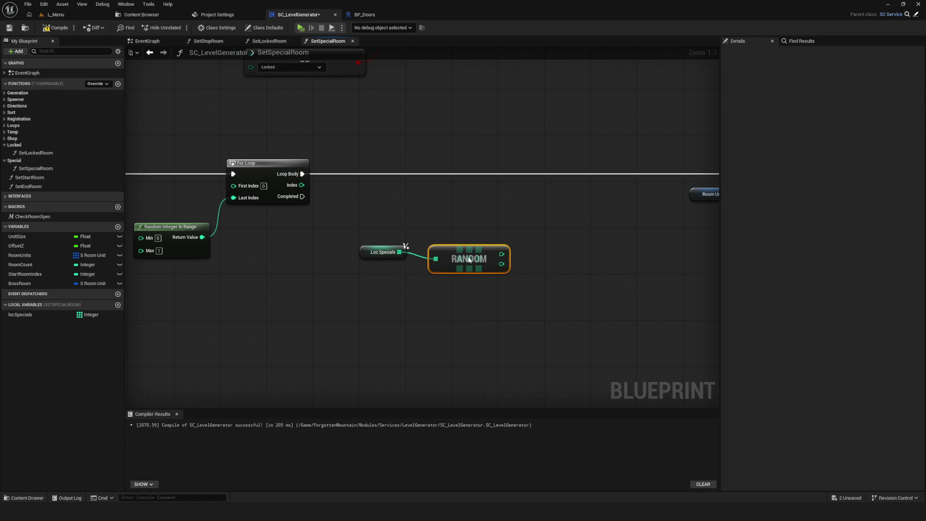
{"action": "mouse_move", "coordinate": [502, 264]}
{"action": "left_mouse_down"}
{"action": "mouse_move", "coordinate": [537, 221]}
{"action": "mouse_move", "coordinate": [516, 178]}
{"action": "mouse_move", "coordinate": [642, 178]}
{"action": "mouse_move", "coordinate": [633, 174]}
{"action": "left_mouse_up"}
{"action": "left_click", "coordinate": [574, 244]}
{"action": "left_click_drag", "start_coordinate": [289, 229], "coordinate": [300, 241]}
{"action": "mouse_move", "coordinate": [265, 210]}
{"action": "left_mouse_down"}
{"action": "mouse_move", "coordinate": [368, 257]}
{"action": "mouse_move", "coordinate": [354, 178]}
{"action": "left_mouse_up"}
{"action": "key", "text": "ctrl+s"}
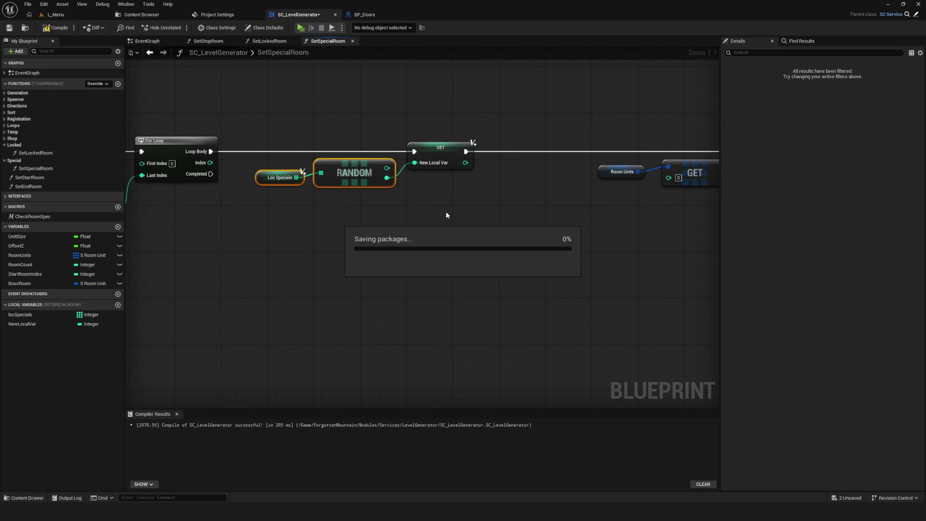
Rename the new local variable to locRandomIndex and save.
{"action": "double_click", "coordinate": [48, 323]}
{"action": "type", "text": "locRandom"}
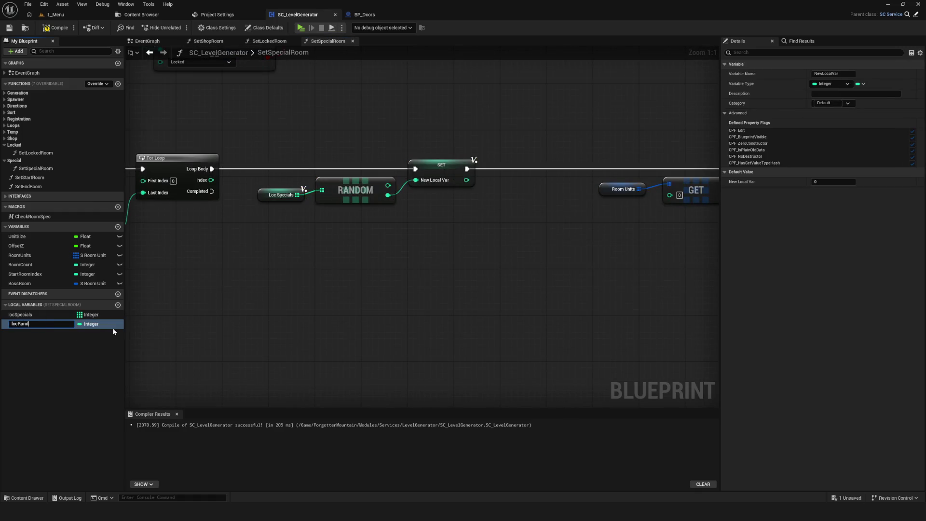
{"action": "type", "text": "Index"}
{"action": "key", "text": "Return"}
{"action": "left_click_drag", "start_coordinate": [302, 155], "coordinate": [488, 263]}
{"action": "key", "text": "ctrl+s"}
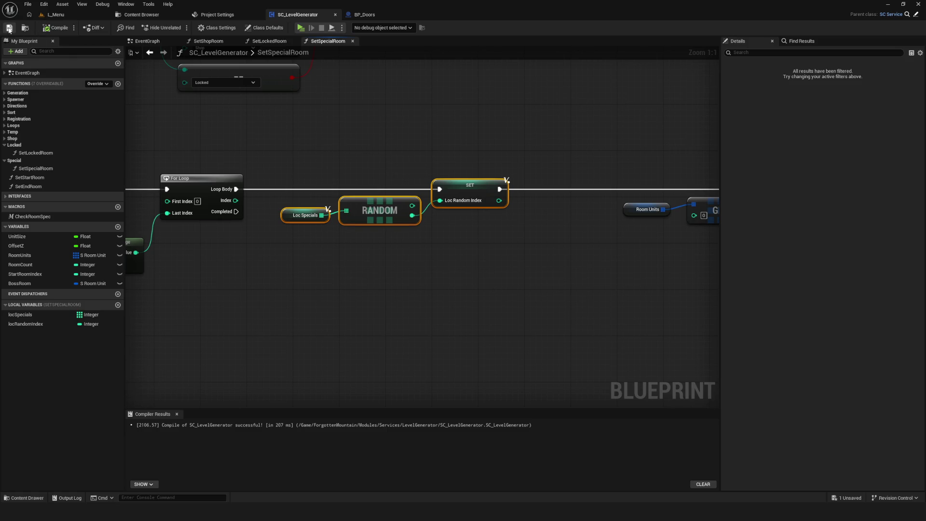
{"action": "left_click_drag", "start_coordinate": [451, 232], "coordinate": [409, 231]}
{"action": "mouse_move", "coordinate": [506, 230]}
{"action": "left_mouse_down"}
{"action": "mouse_move", "coordinate": [445, 216]}
{"action": "mouse_move", "coordinate": [461, 211]}
{"action": "left_mouse_up"}
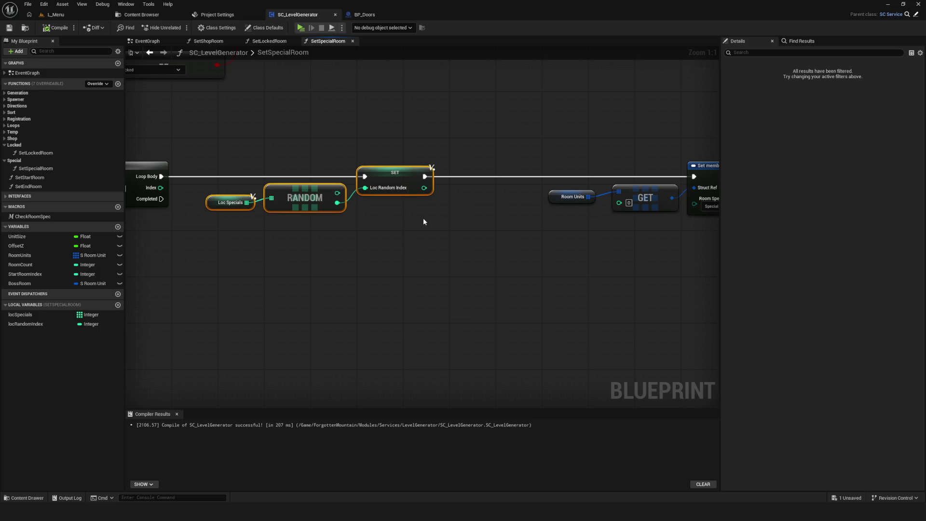
{"action": "left_click", "coordinate": [395, 193]}
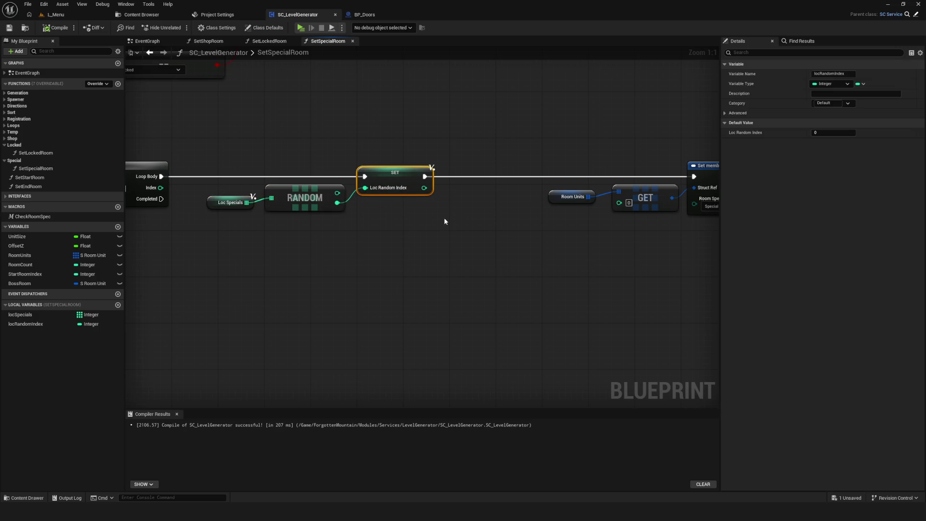
Try pasting SET and Loc Specials copies and a Loc Random Index getter, then remove them.
{"action": "left_click", "coordinate": [227, 202], "text": "ctrl"}
{"action": "key", "text": "ctrl+c"}
{"action": "key", "text": "ctrl+v"}
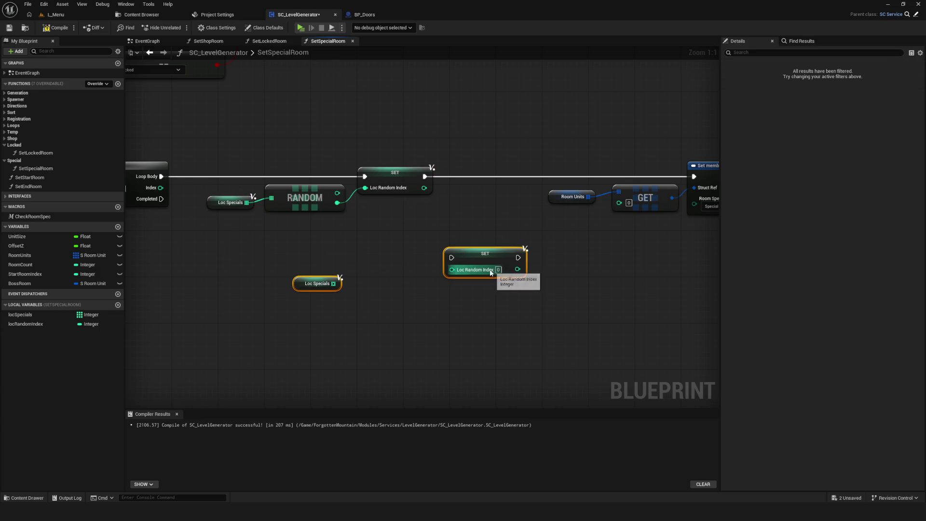
{"action": "key", "text": "Delete"}
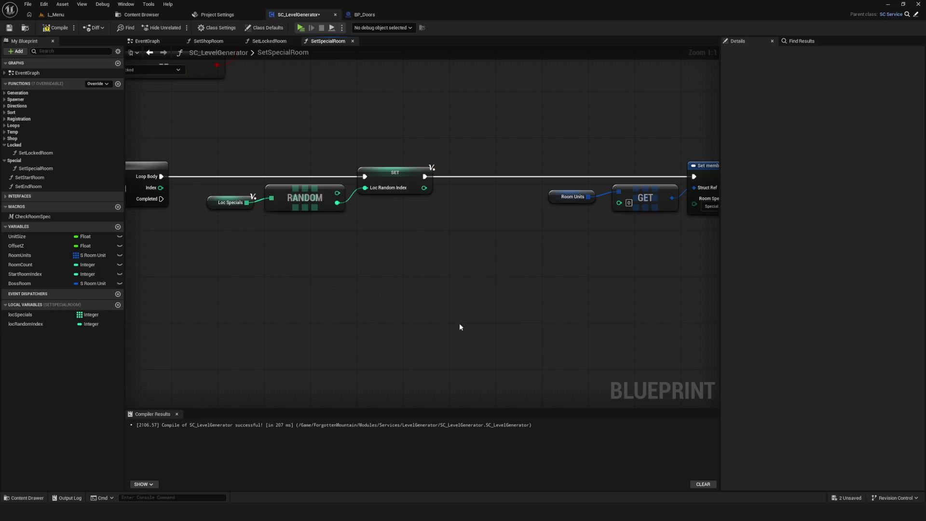
{"action": "mouse_move", "coordinate": [26, 323]}
{"action": "left_mouse_down"}
{"action": "mouse_move", "coordinate": [446, 227]}
{"action": "mouse_move", "coordinate": [536, 232]}
{"action": "left_mouse_up"}
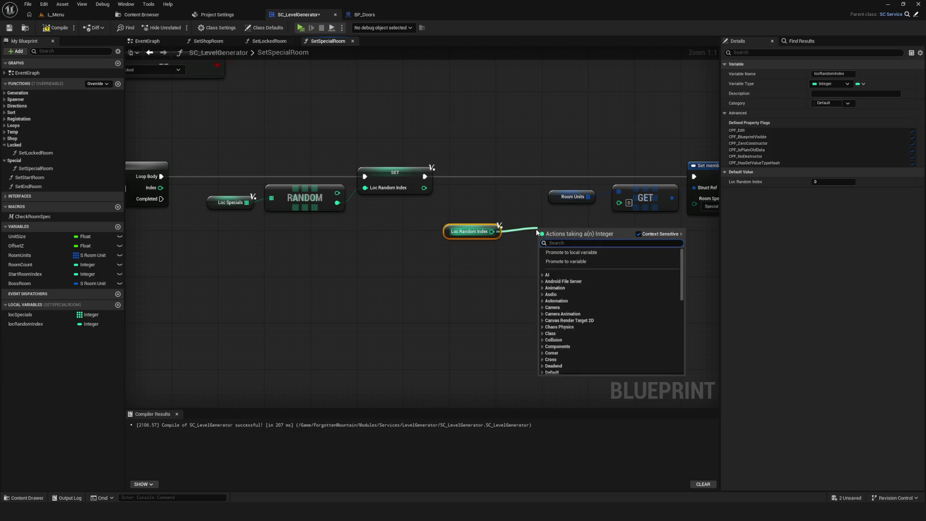
{"action": "left_click", "coordinate": [496, 269]}
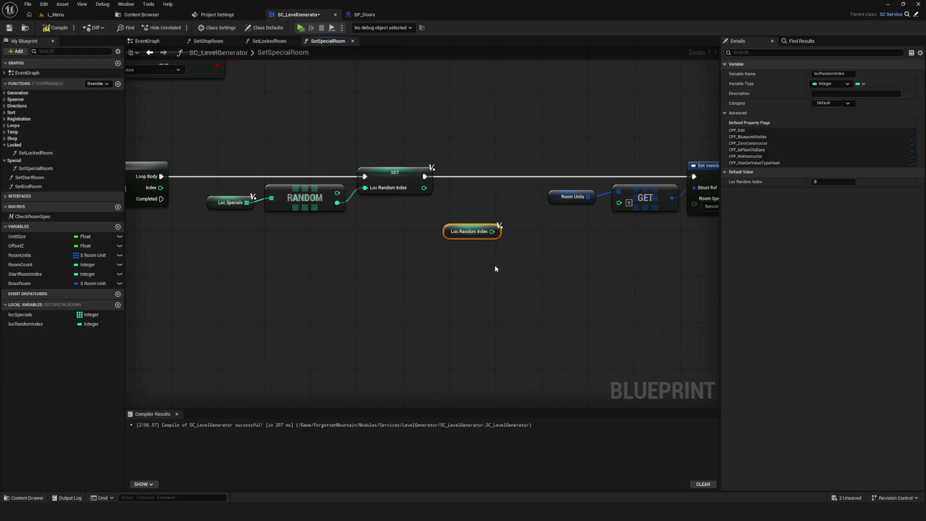
{"action": "key", "text": "ctrl+z"}
{"action": "key", "text": "ctrl+z"}
{"action": "key", "text": "ctrl+z"}
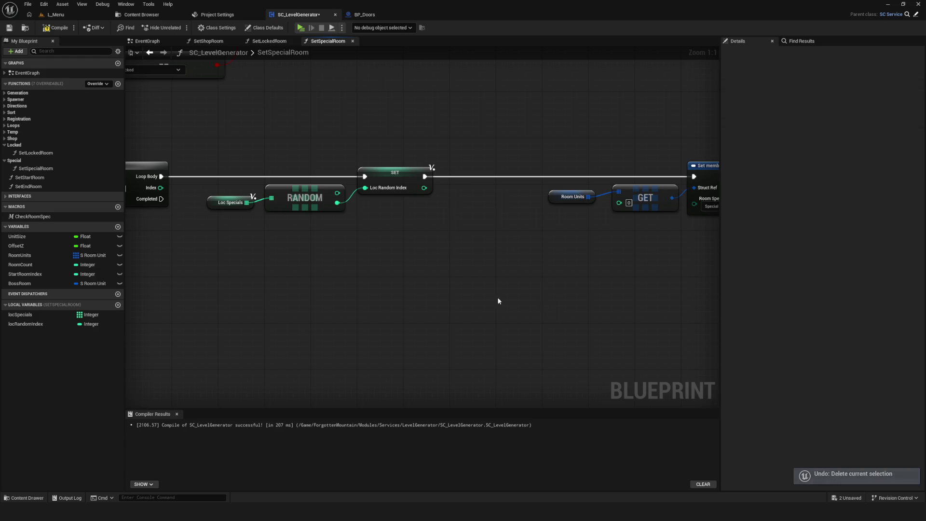
Add a GET on Loc Specials indexed by Loc Random Index feeding the Room Units GET.
{"action": "left_click_drag", "start_coordinate": [26, 314], "coordinate": [553, 260]}
{"action": "type", "text": "ge"}
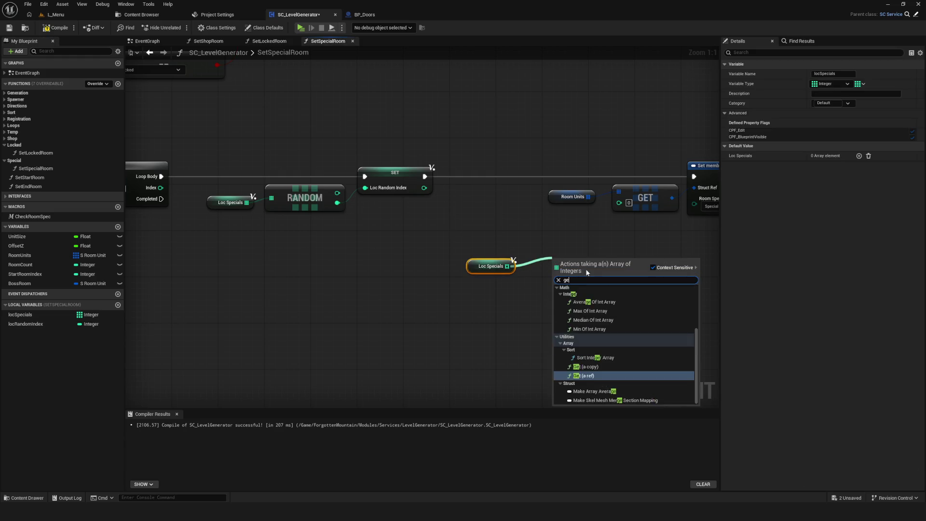
{"action": "type", "text": "t"}
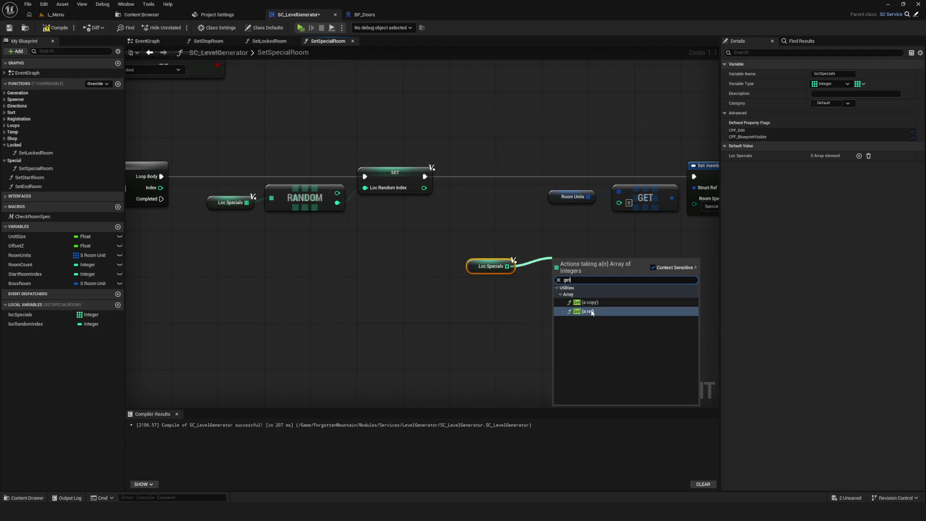
{"action": "left_click", "coordinate": [592, 313]}
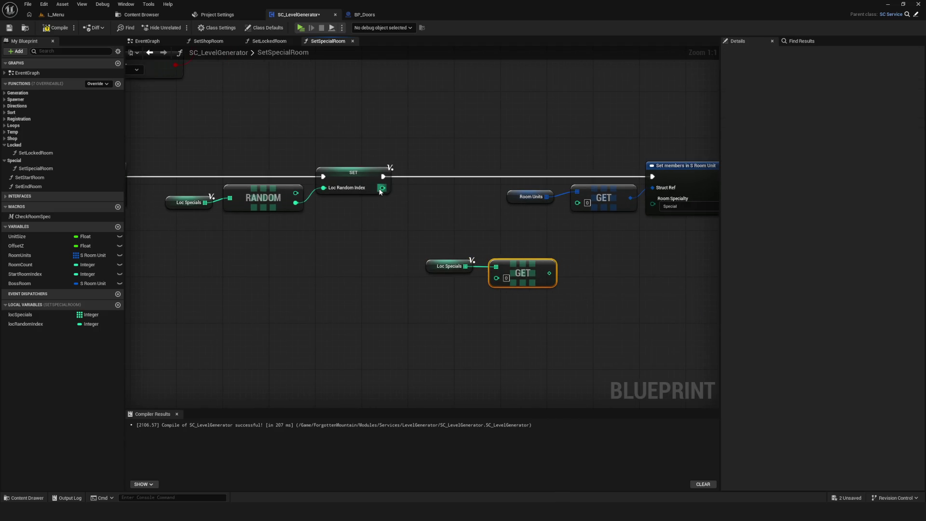
{"action": "left_click", "coordinate": [362, 181]}
{"action": "mouse_move", "coordinate": [63, 324]}
{"action": "left_mouse_down"}
{"action": "mouse_move", "coordinate": [392, 277]}
{"action": "mouse_move", "coordinate": [495, 278]}
{"action": "mouse_move", "coordinate": [577, 203]}
{"action": "left_mouse_up"}
{"action": "left_click_drag", "start_coordinate": [338, 210], "coordinate": [419, 284]}
{"action": "left_click", "coordinate": [482, 255], "text": "ctrl"}
{"action": "left_click_drag", "start_coordinate": [482, 256], "coordinate": [493, 209]}
Add a Remove Index on Loc Specials at Loc Random Index, executed after Set members.
{"action": "left_click", "coordinate": [260, 217]}
{"action": "key", "text": "ctrl+c"}
{"action": "key", "text": "ctrl+v"}
{"action": "left_click_drag", "start_coordinate": [646, 225], "coordinate": [670, 207]}
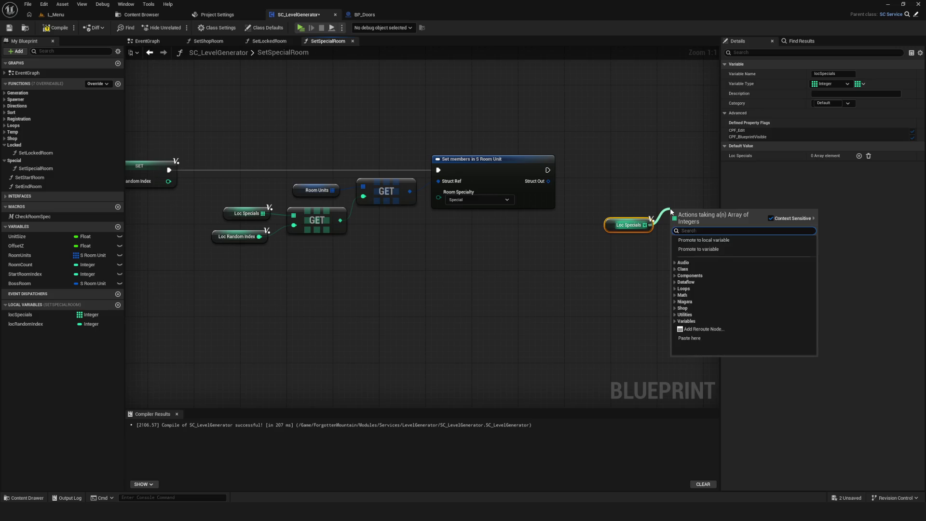
{"action": "type", "text": "remove"}
{"action": "left_click", "coordinate": [715, 253]}
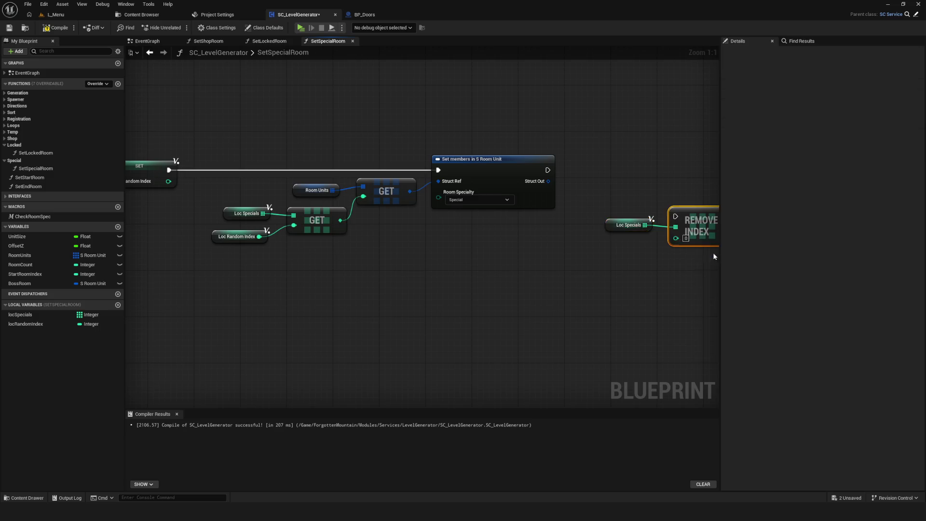
{"action": "left_click_drag", "start_coordinate": [661, 214], "coordinate": [678, 168]}
{"action": "mouse_move", "coordinate": [485, 165]}
{"action": "left_mouse_down"}
{"action": "mouse_move", "coordinate": [620, 174]}
{"action": "mouse_move", "coordinate": [682, 166]}
{"action": "left_mouse_up"}
{"action": "left_click_drag", "start_coordinate": [567, 220], "coordinate": [600, 185]}
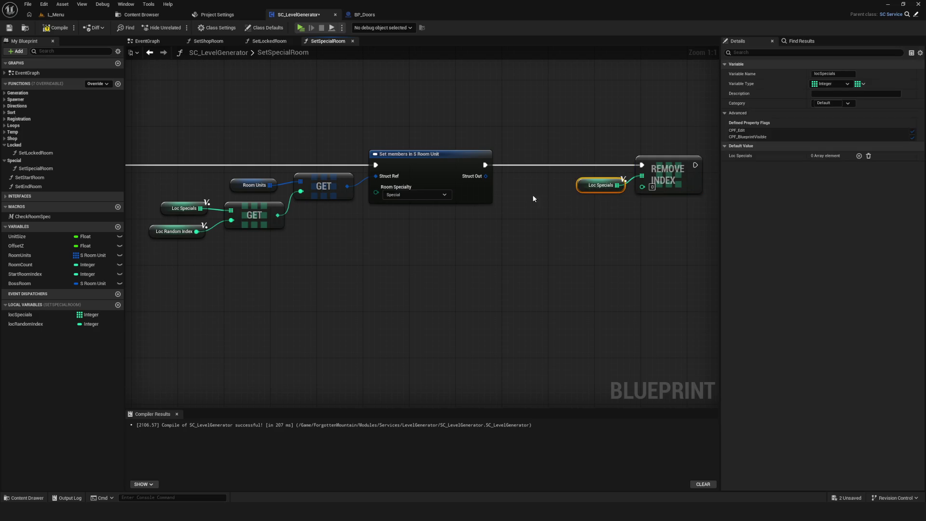
{"action": "mouse_move", "coordinate": [231, 227]}
{"action": "left_mouse_down"}
{"action": "mouse_move", "coordinate": [632, 234]}
{"action": "mouse_move", "coordinate": [662, 222]}
{"action": "mouse_move", "coordinate": [547, 197]}
{"action": "mouse_move", "coordinate": [611, 172]}
{"action": "left_mouse_up"}
Save the blueprint and review the For Loop, RANDOM and Remove Index wiring.
{"action": "scroll", "coordinate": [633, 205], "scroll_direction": "down", "scroll_amount": 6}
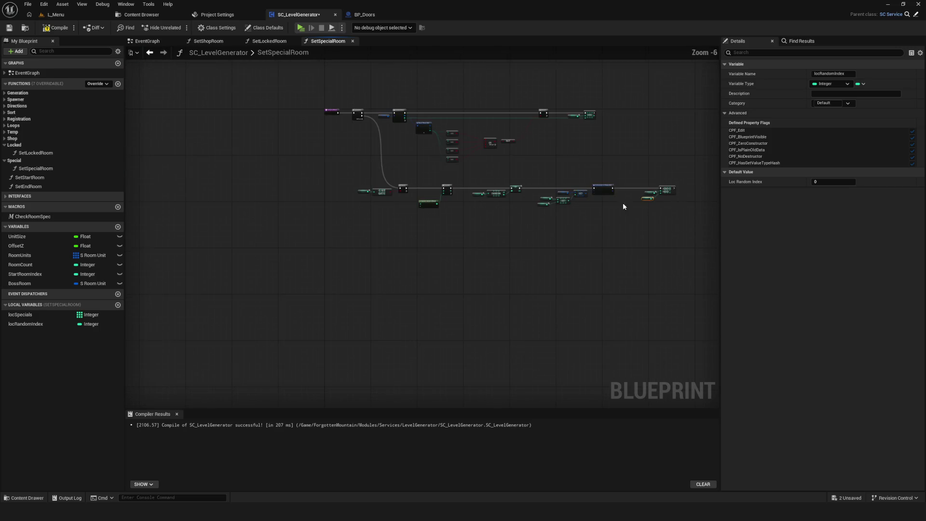
{"action": "scroll", "coordinate": [634, 205], "scroll_direction": "up", "scroll_amount": 2}
{"action": "key", "text": "ctrl+s"}
{"action": "mouse_move", "coordinate": [532, 225]}
{"action": "left_mouse_down"}
{"action": "mouse_move", "coordinate": [482, 208]}
{"action": "mouse_move", "coordinate": [556, 216]}
{"action": "left_mouse_up"}
{"action": "scroll", "coordinate": [461, 214], "scroll_direction": "up", "scroll_amount": 4}
{"action": "mouse_move", "coordinate": [313, 156]}
{"action": "left_mouse_down"}
{"action": "mouse_move", "coordinate": [338, 267]}
{"action": "mouse_move", "coordinate": [367, 279]}
{"action": "left_mouse_up"}
{"action": "left_click_drag", "start_coordinate": [919, 213], "coordinate": [701, 224]}
{"action": "left_click_drag", "start_coordinate": [843, 180], "coordinate": [585, 190]}
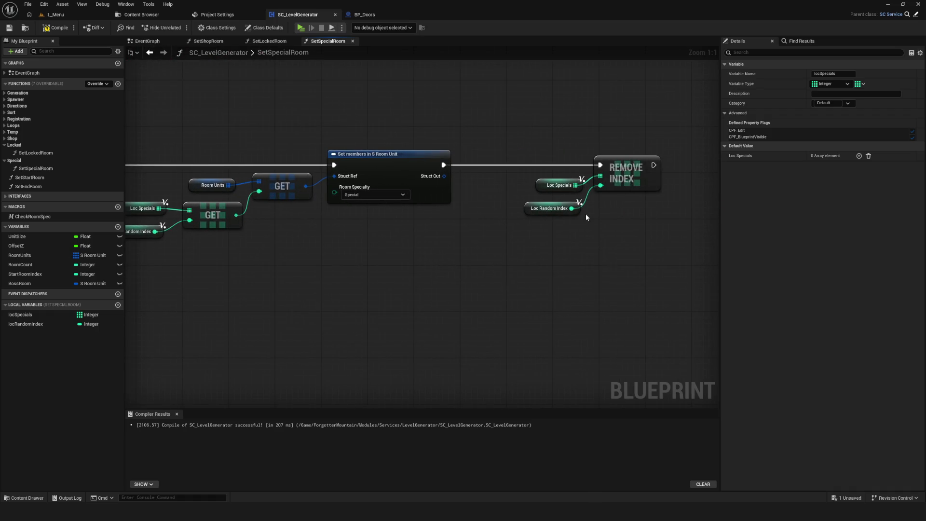
{"action": "left_click_drag", "start_coordinate": [265, 244], "coordinate": [558, 230]}
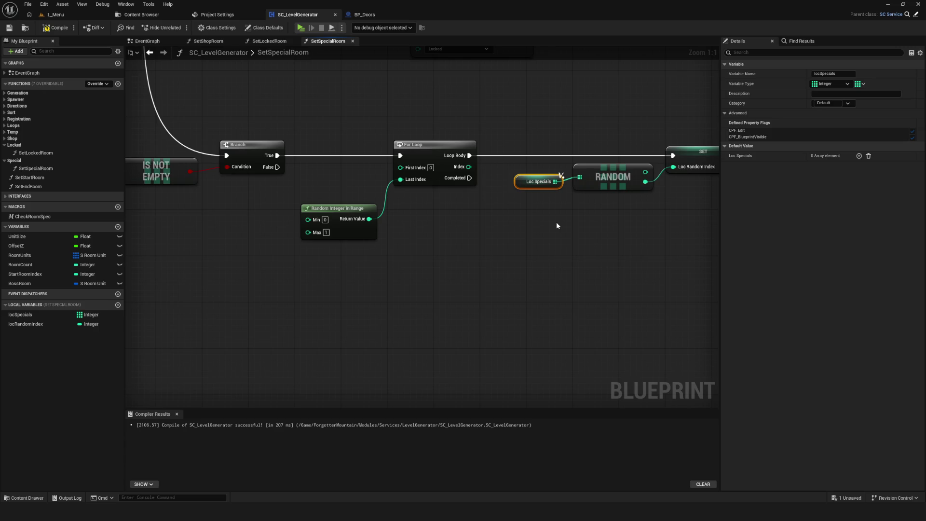
Shift the RANDOM, SET and GET group right, move Random Integer in Range beside the For Loop, and save.
{"action": "scroll", "coordinate": [382, 181], "scroll_direction": "down", "scroll_amount": 3}
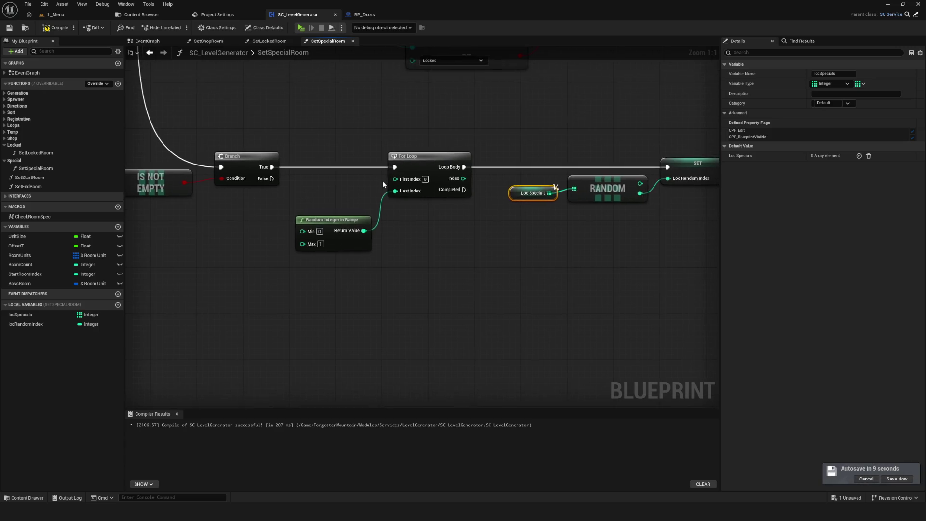
{"action": "scroll", "coordinate": [358, 213], "scroll_direction": "down", "scroll_amount": 2}
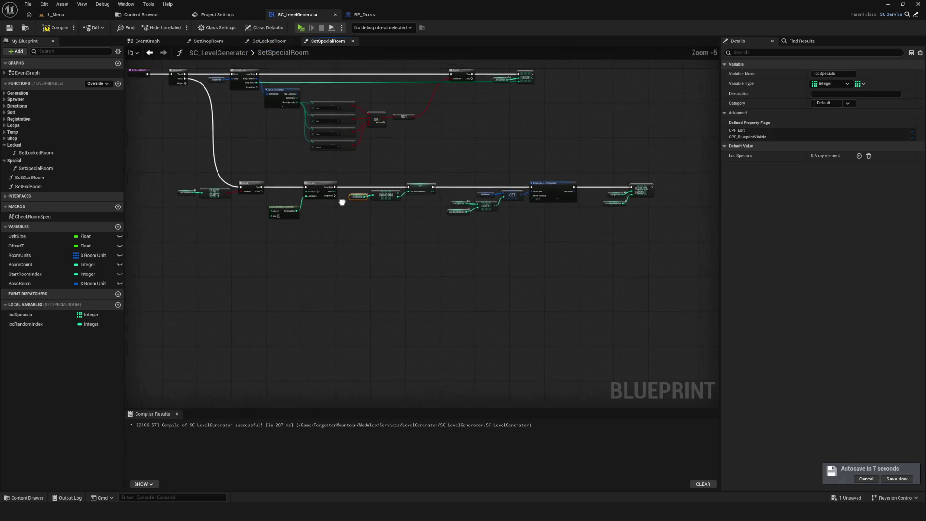
{"action": "scroll", "coordinate": [357, 206], "scroll_direction": "up", "scroll_amount": 5}
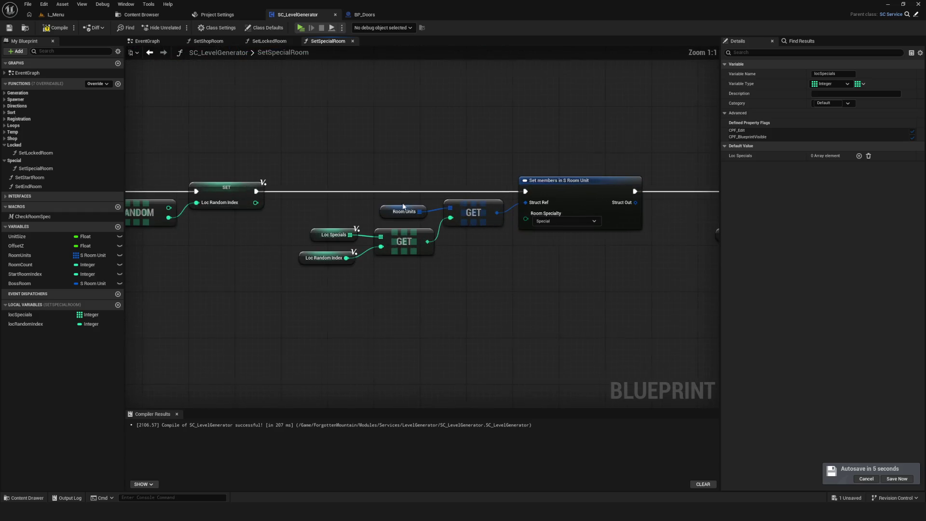
{"action": "mouse_move", "coordinate": [315, 171]}
{"action": "left_mouse_down"}
{"action": "mouse_move", "coordinate": [551, 303]}
{"action": "mouse_move", "coordinate": [678, 301]}
{"action": "mouse_move", "coordinate": [656, 301]}
{"action": "left_mouse_up"}
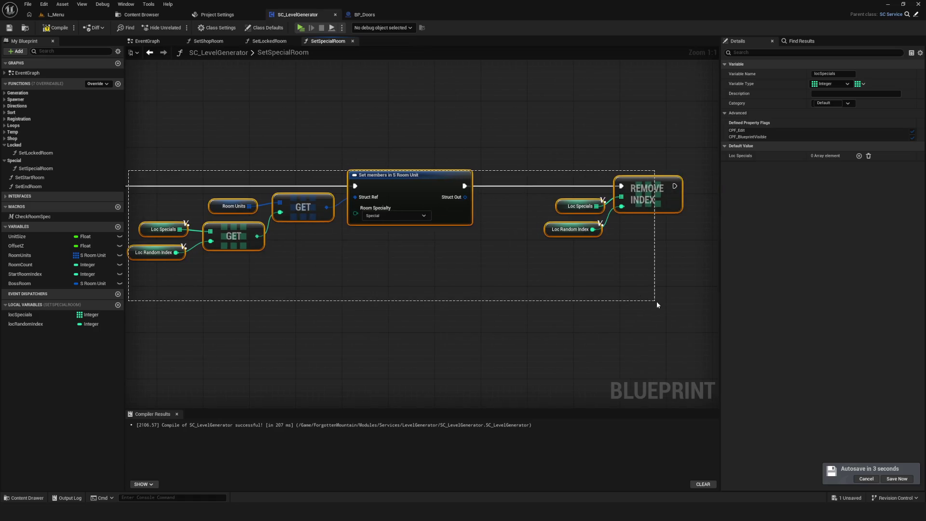
{"action": "scroll", "coordinate": [654, 290], "scroll_direction": "down", "scroll_amount": 5}
{"action": "mouse_move", "coordinate": [678, 244]}
{"action": "left_mouse_down"}
{"action": "mouse_move", "coordinate": [310, 306]}
{"action": "mouse_move", "coordinate": [357, 294]}
{"action": "left_mouse_up"}
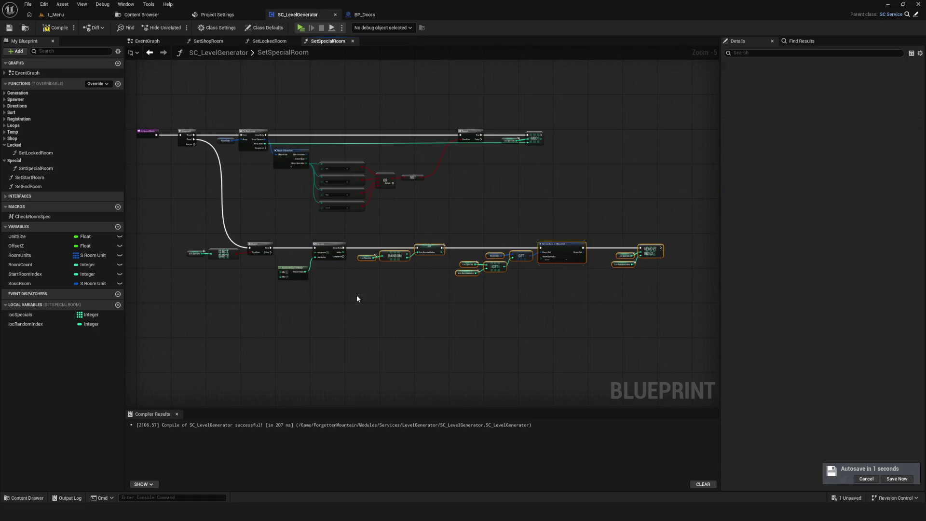
{"action": "scroll", "coordinate": [398, 271], "scroll_direction": "up", "scroll_amount": 2}
{"action": "left_click_drag", "start_coordinate": [396, 203], "coordinate": [491, 204]}
{"action": "mouse_move", "coordinate": [289, 230]}
{"action": "left_mouse_down"}
{"action": "mouse_move", "coordinate": [538, 203]}
{"action": "mouse_move", "coordinate": [516, 207]}
{"action": "left_mouse_up"}
{"action": "left_click", "coordinate": [426, 211]}
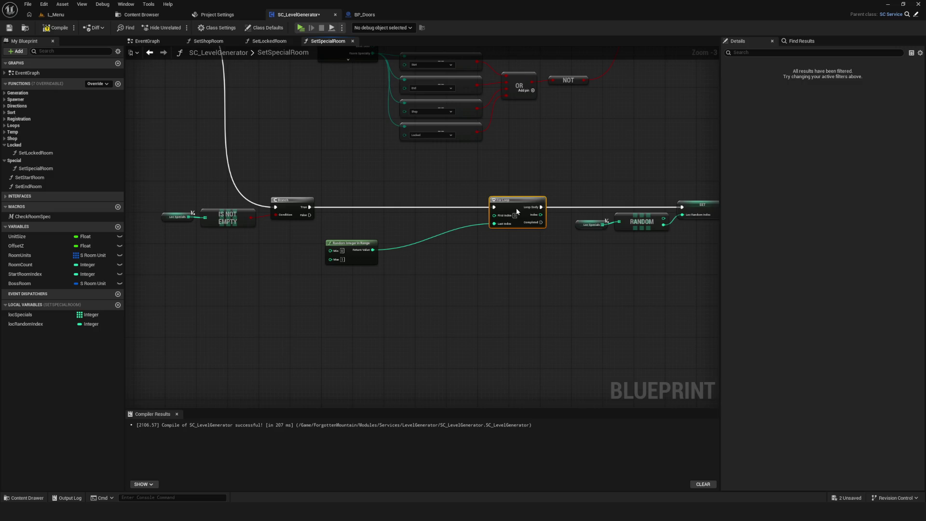
{"action": "left_click", "coordinate": [345, 258]}
{"action": "left_click_drag", "start_coordinate": [345, 258], "coordinate": [446, 235]}
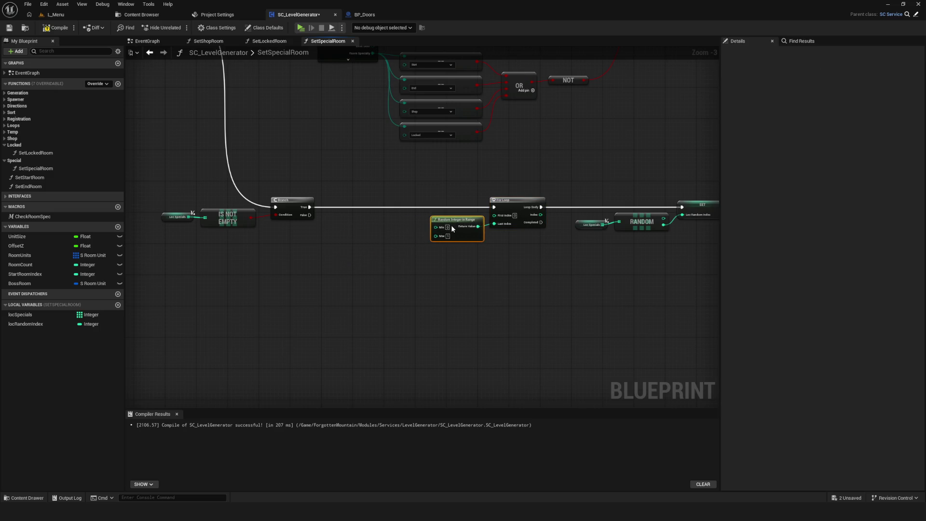
{"action": "scroll", "coordinate": [470, 227], "scroll_direction": "down", "scroll_amount": 4}
{"action": "scroll", "coordinate": [471, 213], "scroll_direction": "up", "scroll_amount": 2}
{"action": "key", "text": "ctrl+s"}
Reposition the RANDOM/SET/GET nodes and the For Loop group for a cleaner SetSpecialRoom layout.
{"action": "scroll", "coordinate": [400, 213], "scroll_direction": "down", "scroll_amount": 5}
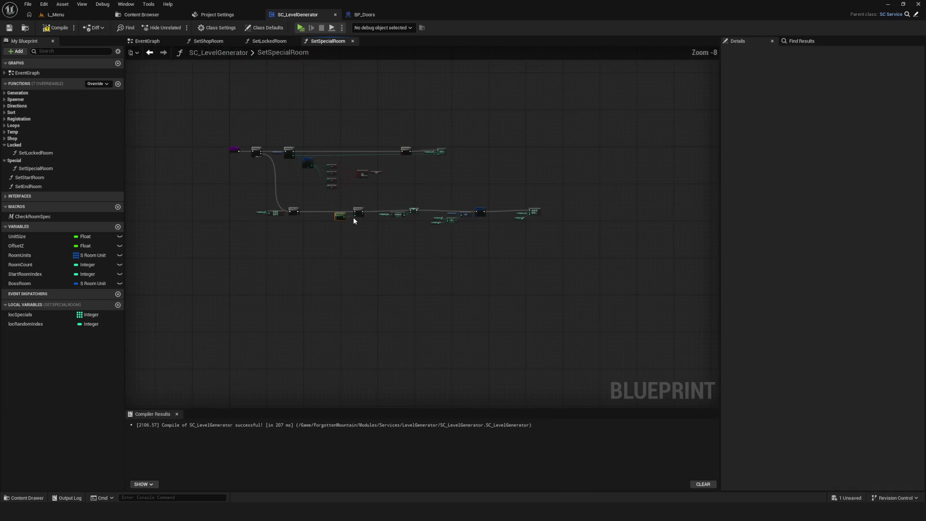
{"action": "scroll", "coordinate": [353, 218], "scroll_direction": "up", "scroll_amount": 2}
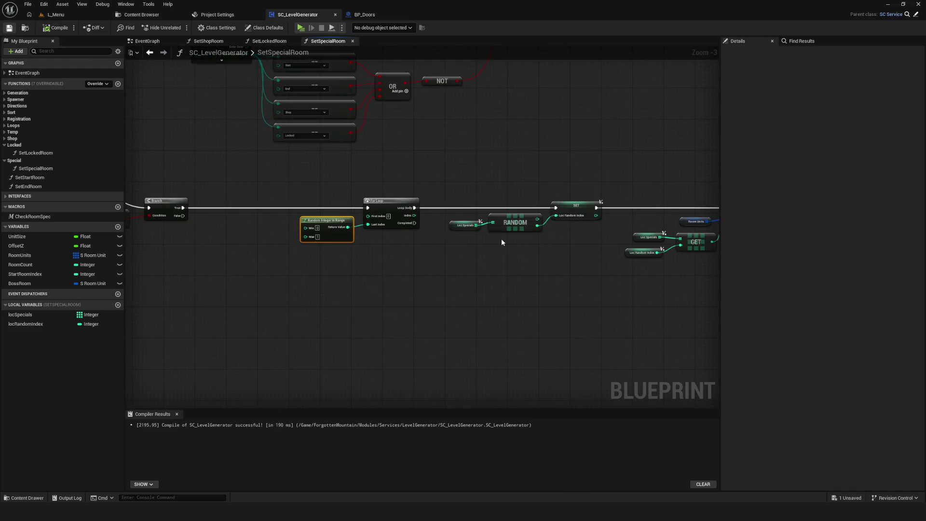
{"action": "mouse_move", "coordinate": [451, 239]}
{"action": "left_mouse_down"}
{"action": "mouse_move", "coordinate": [151, 225]}
{"action": "mouse_move", "coordinate": [339, 223]}
{"action": "mouse_move", "coordinate": [243, 214]}
{"action": "left_mouse_up"}
{"action": "left_click_drag", "start_coordinate": [598, 262], "coordinate": [668, 263]}
{"action": "left_click_drag", "start_coordinate": [344, 183], "coordinate": [515, 192]}
{"action": "scroll", "coordinate": [626, 245], "scroll_direction": "down", "scroll_amount": 2}
{"action": "scroll", "coordinate": [533, 236], "scroll_direction": "up", "scroll_amount": 5}
{"action": "left_click_drag", "start_coordinate": [473, 222], "coordinate": [352, 222]}
{"action": "scroll", "coordinate": [352, 221], "scroll_direction": "down", "scroll_amount": 7}
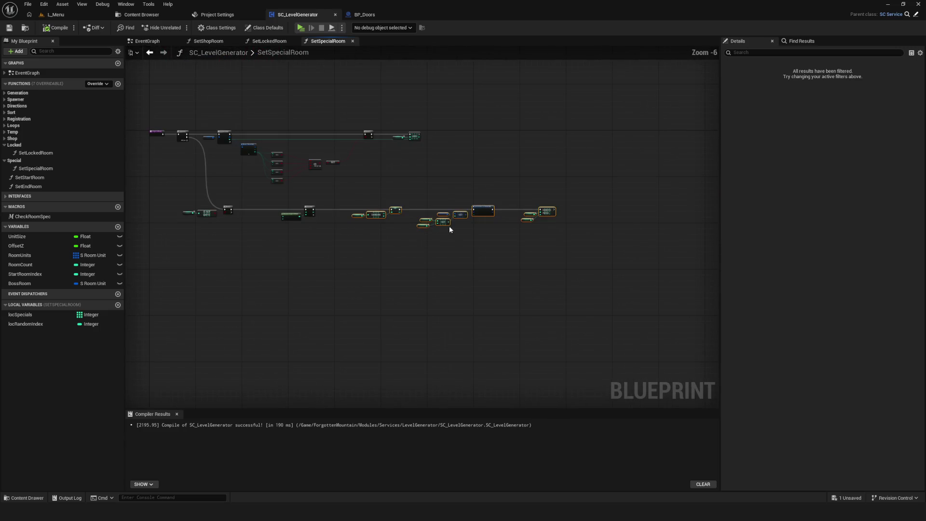
{"action": "left_click_drag", "start_coordinate": [630, 248], "coordinate": [630, 248]}
{"action": "scroll", "coordinate": [553, 210], "scroll_direction": "up", "scroll_amount": 5}
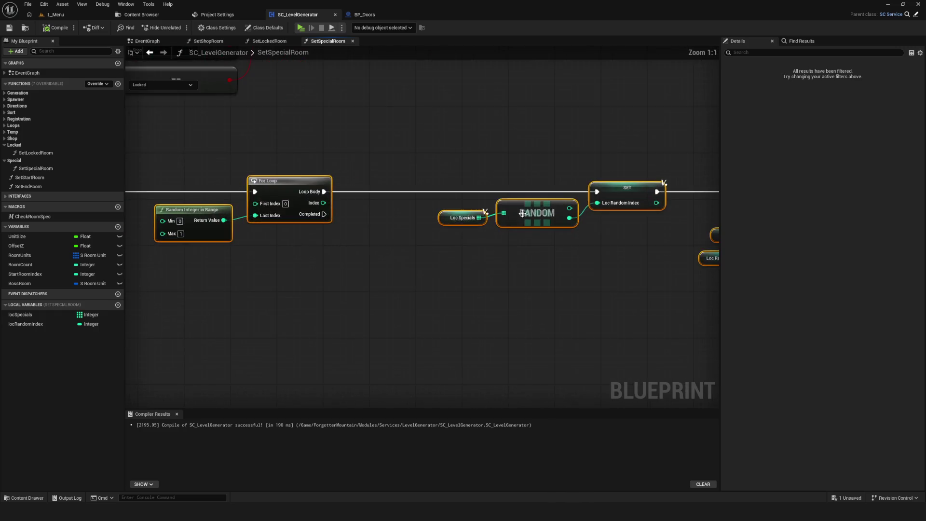
{"action": "left_click_drag", "start_coordinate": [553, 210], "coordinate": [482, 198]}
{"action": "scroll", "coordinate": [482, 199], "scroll_direction": "down", "scroll_amount": 6}
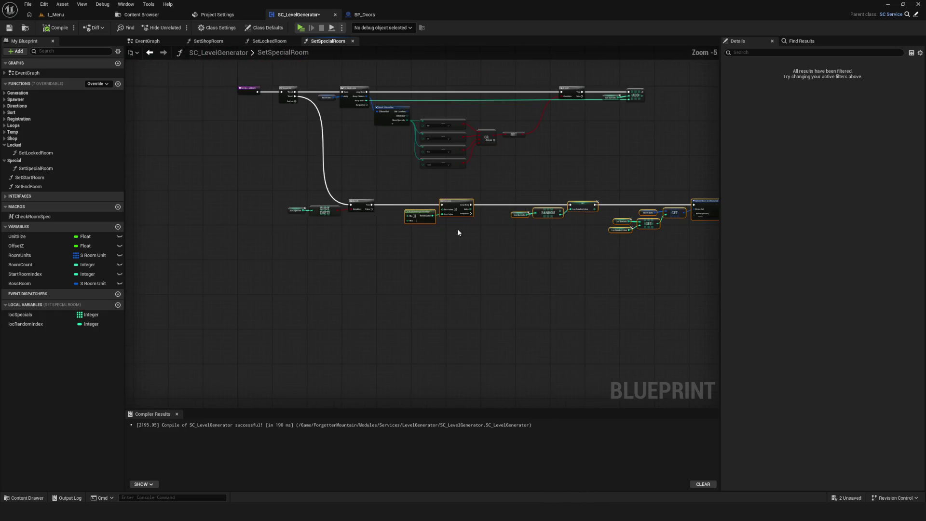
{"action": "scroll", "coordinate": [524, 213], "scroll_direction": "up", "scroll_amount": 7}
Review the Set members and Remove Index on locSpecials chain, then save SC_LevelGenerator.
{"action": "mouse_move", "coordinate": [326, 236]}
{"action": "left_mouse_down"}
{"action": "mouse_move", "coordinate": [466, 231]}
{"action": "mouse_move", "coordinate": [455, 230]}
{"action": "mouse_move", "coordinate": [348, 236]}
{"action": "mouse_move", "coordinate": [591, 242]}
{"action": "mouse_move", "coordinate": [704, 234]}
{"action": "left_mouse_up"}
{"action": "scroll", "coordinate": [480, 238], "scroll_direction": "down", "scroll_amount": 9}
{"action": "scroll", "coordinate": [480, 238], "scroll_direction": "up", "scroll_amount": 9}
{"action": "mouse_move", "coordinate": [657, 206]}
{"action": "left_mouse_down"}
{"action": "mouse_move", "coordinate": [355, 248]}
{"action": "mouse_move", "coordinate": [573, 247]}
{"action": "mouse_move", "coordinate": [333, 248]}
{"action": "left_mouse_up"}
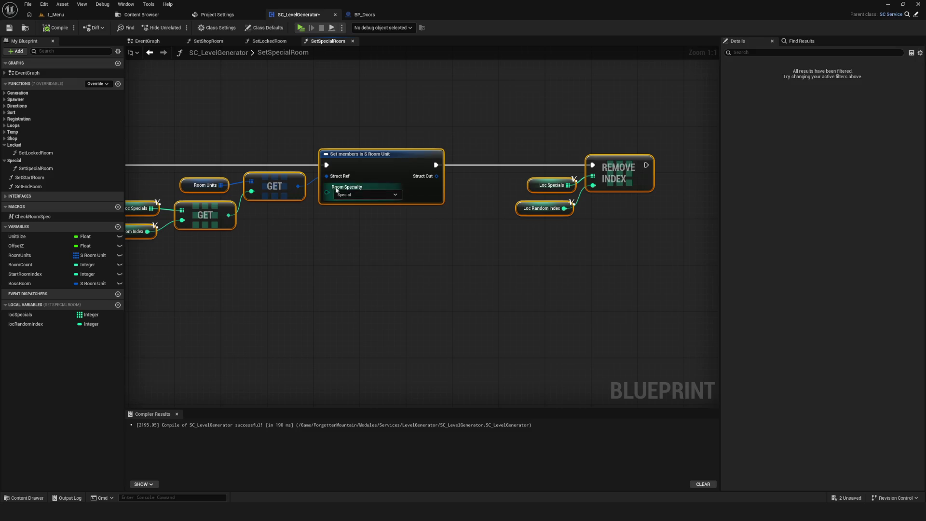
{"action": "mouse_move", "coordinate": [491, 239]}
{"action": "left_mouse_down"}
{"action": "mouse_move", "coordinate": [575, 247]}
{"action": "mouse_move", "coordinate": [925, 234]}
{"action": "left_mouse_up"}
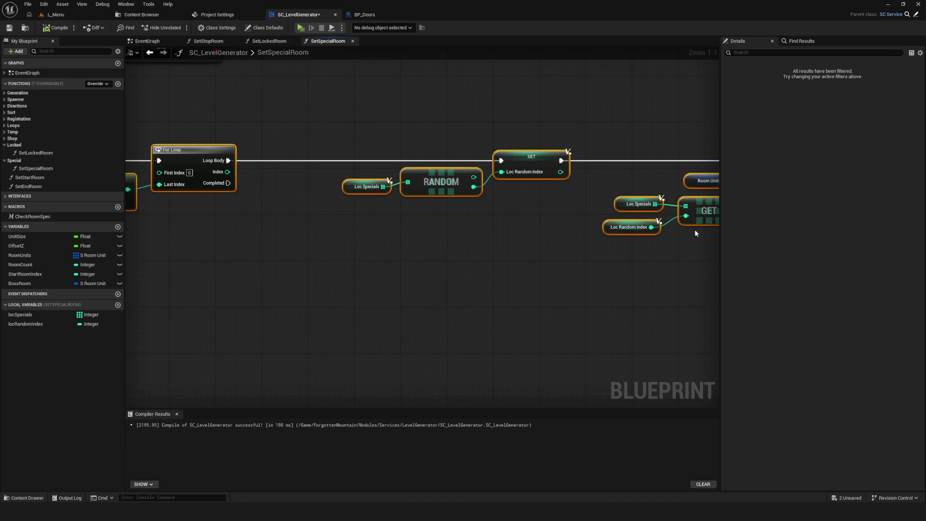
{"action": "left_click_drag", "start_coordinate": [383, 276], "coordinate": [382, 275]}
{"action": "mouse_move", "coordinate": [713, 228]}
{"action": "left_mouse_down"}
{"action": "mouse_move", "coordinate": [191, 246]}
{"action": "mouse_move", "coordinate": [252, 229]}
{"action": "mouse_move", "coordinate": [523, 227]}
{"action": "left_mouse_up"}
{"action": "left_click_drag", "start_coordinate": [332, 103], "coordinate": [359, 215]}
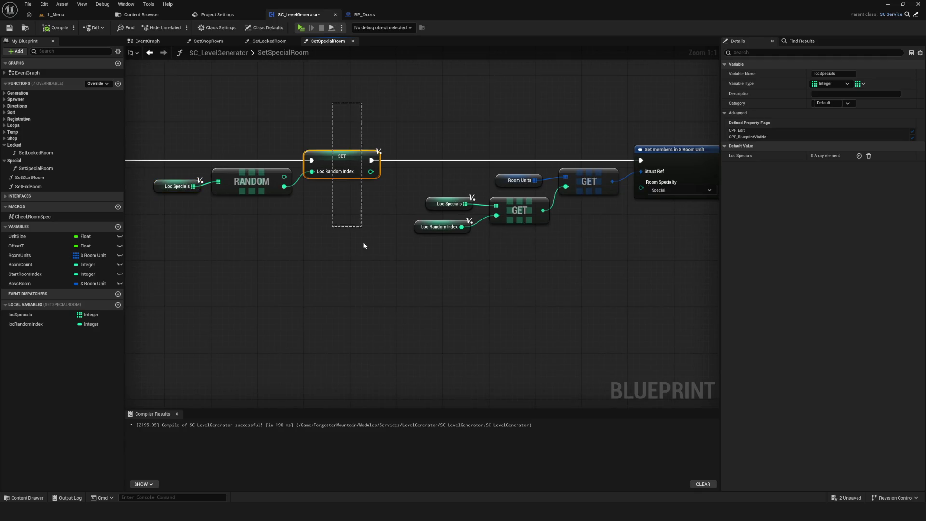
{"action": "left_click_drag", "start_coordinate": [364, 249], "coordinate": [364, 249]}
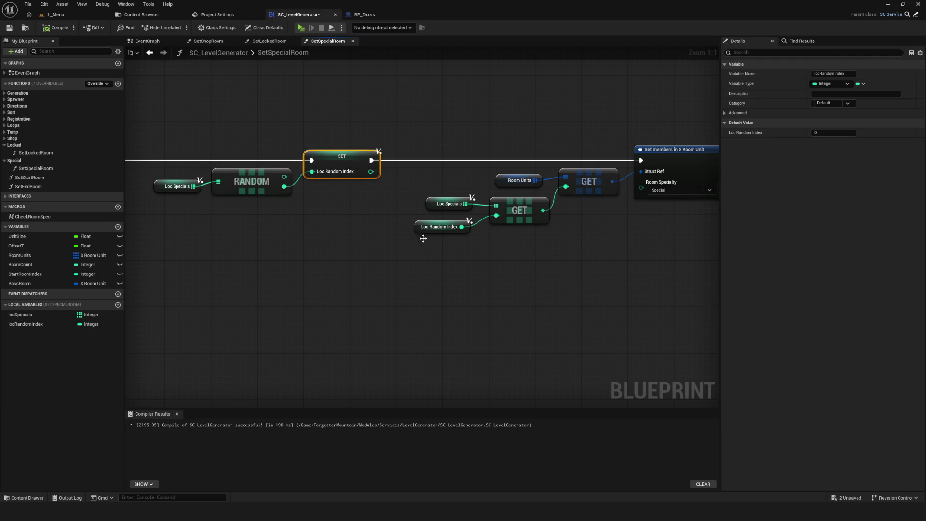
{"action": "left_click", "coordinate": [438, 223]}
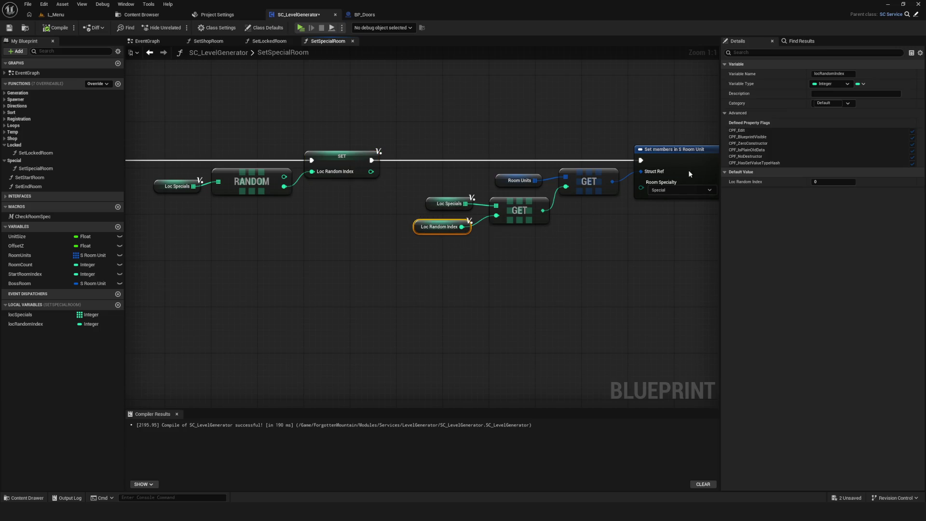
{"action": "left_click_drag", "start_coordinate": [635, 223], "coordinate": [323, 205]}
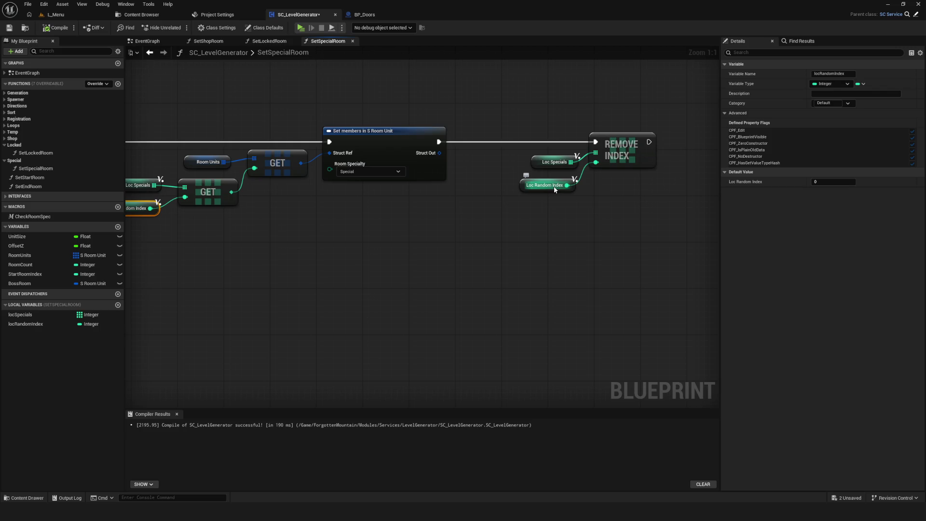
{"action": "scroll", "coordinate": [553, 184], "scroll_direction": "down", "scroll_amount": 4}
{"action": "key", "text": "ctrl+s"}
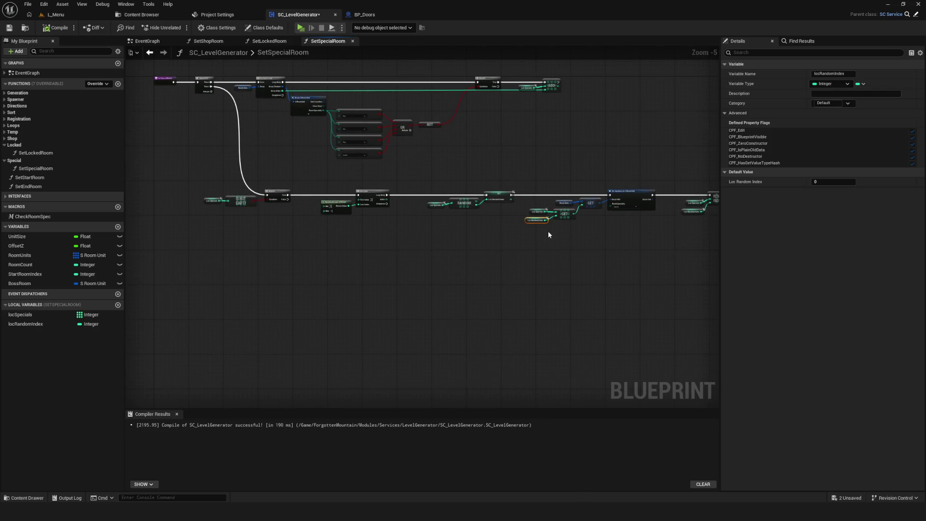
Launch the game preview to its main menu.
{"action": "scroll", "coordinate": [366, 210], "scroll_direction": "up", "scroll_amount": 3}
{"action": "scroll", "coordinate": [533, 275], "scroll_direction": "down", "scroll_amount": 5}
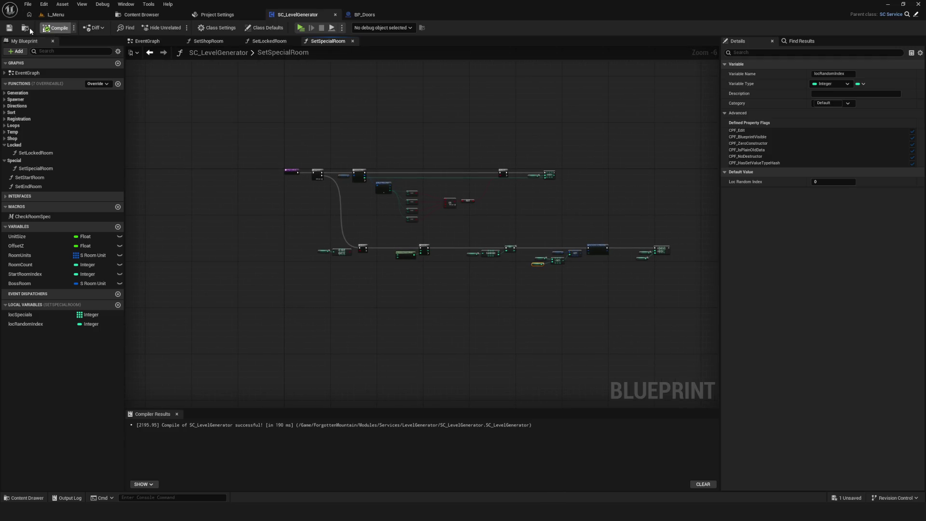
{"action": "left_click", "coordinate": [299, 28]}
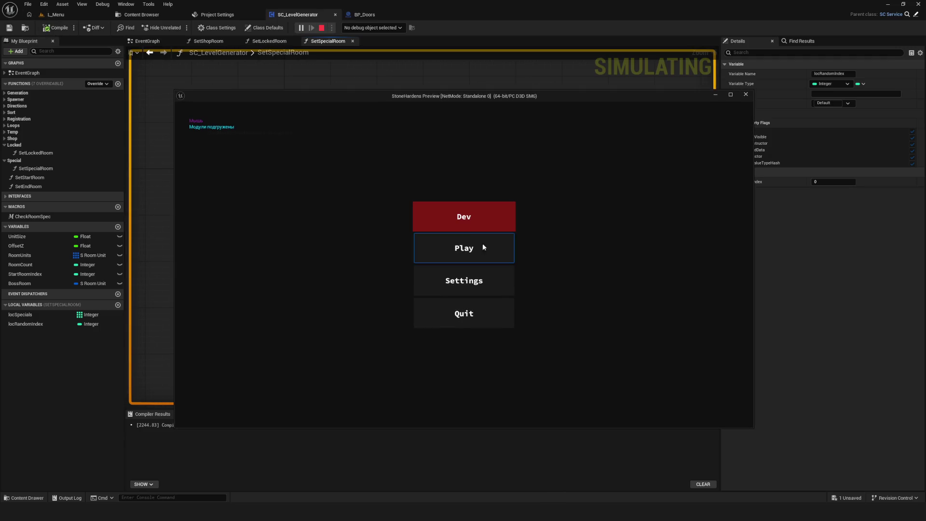
Load the Dev level twice to confirm the generated layouts include a yellow Special room, then stop.
{"action": "left_click", "coordinate": [460, 223]}
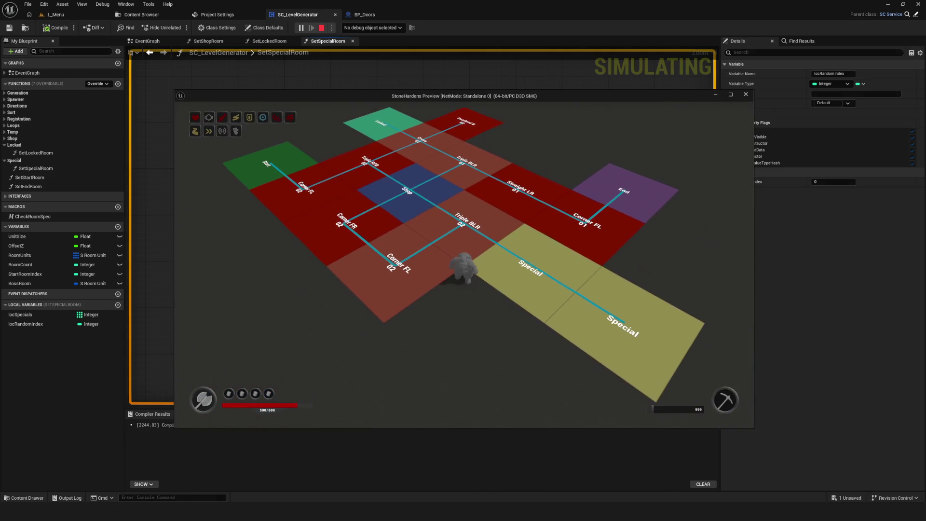
{"action": "key", "text": "Escape"}
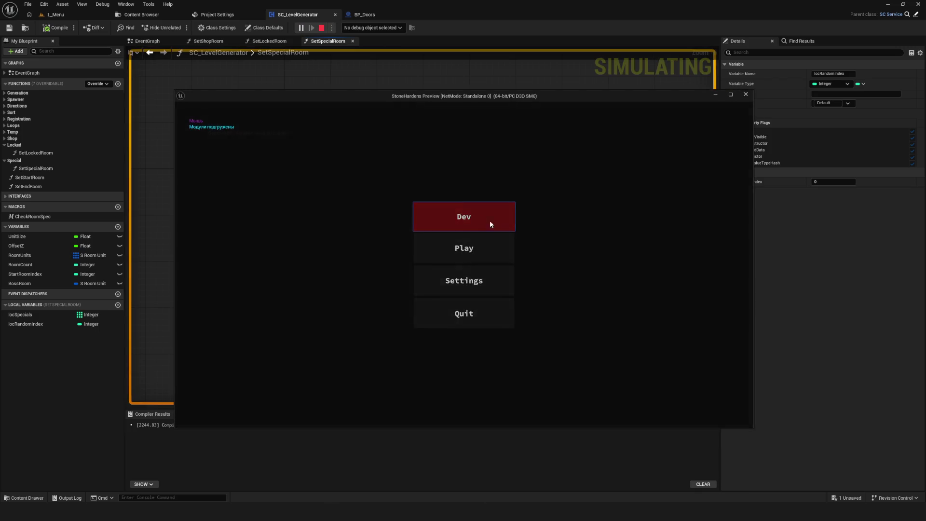
{"action": "left_click", "coordinate": [484, 222]}
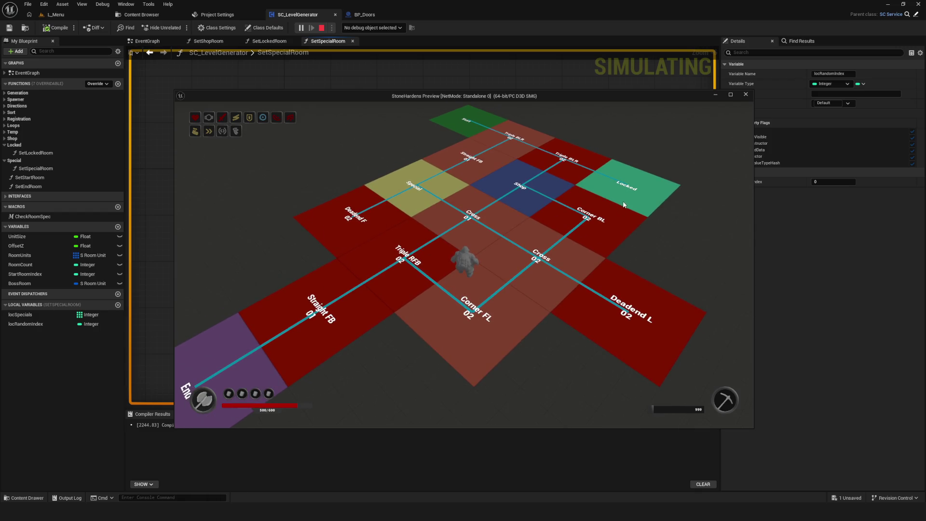
{"action": "key", "text": "Escape"}
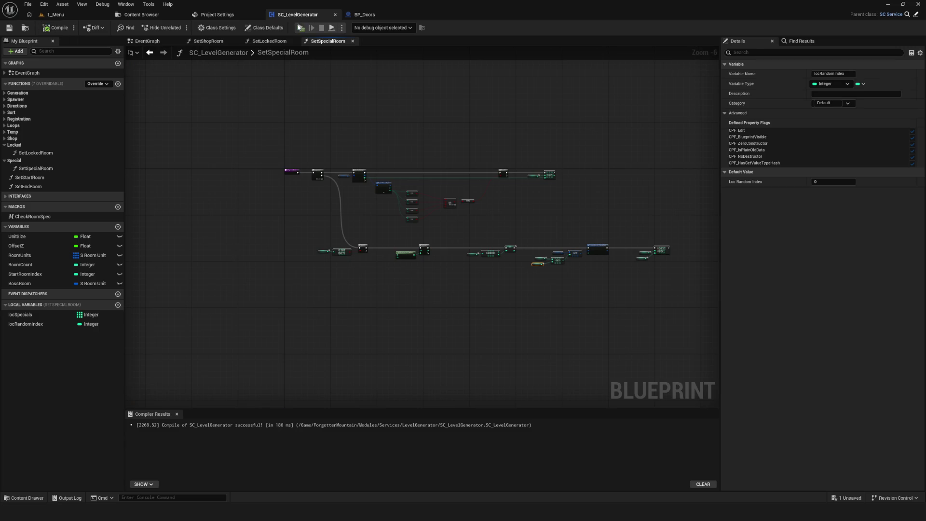
{"action": "left_click", "coordinate": [299, 27]}
{"action": "left_click", "coordinate": [459, 208]}
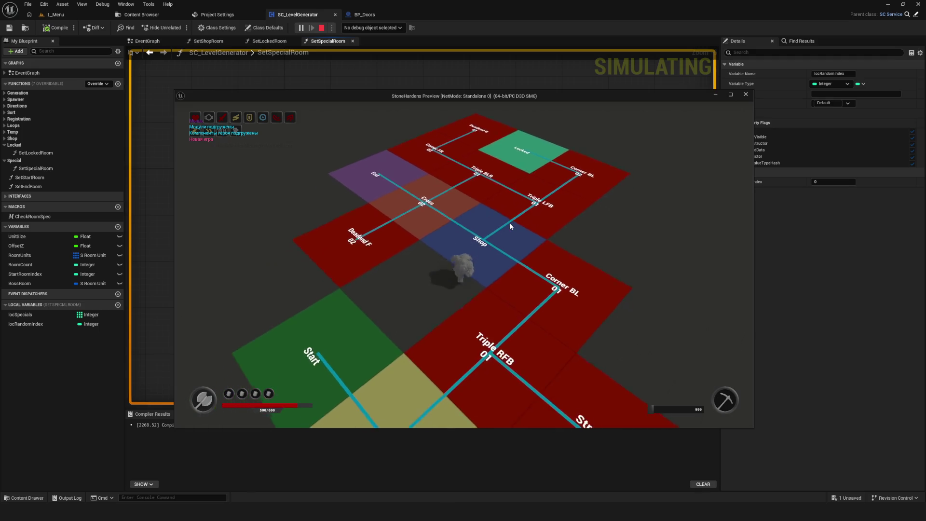
{"action": "key", "text": "w"}
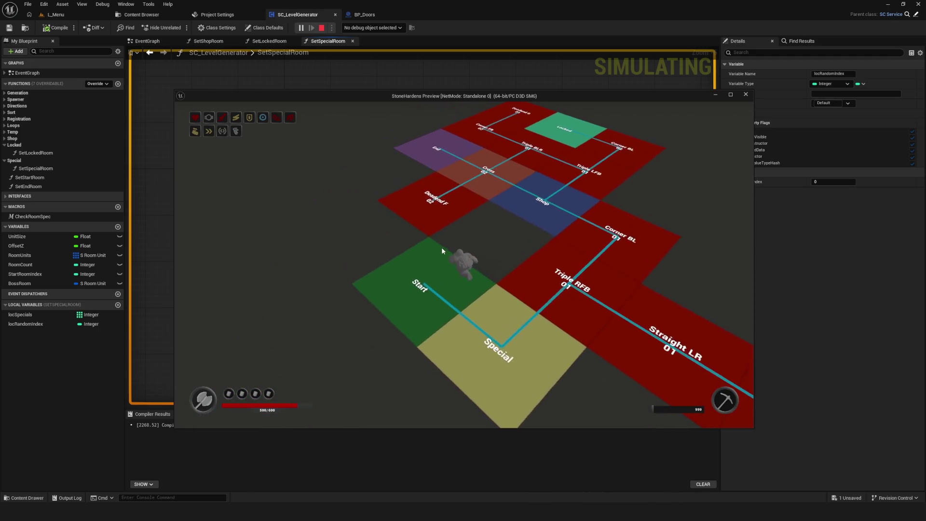
{"action": "key", "text": "s"}
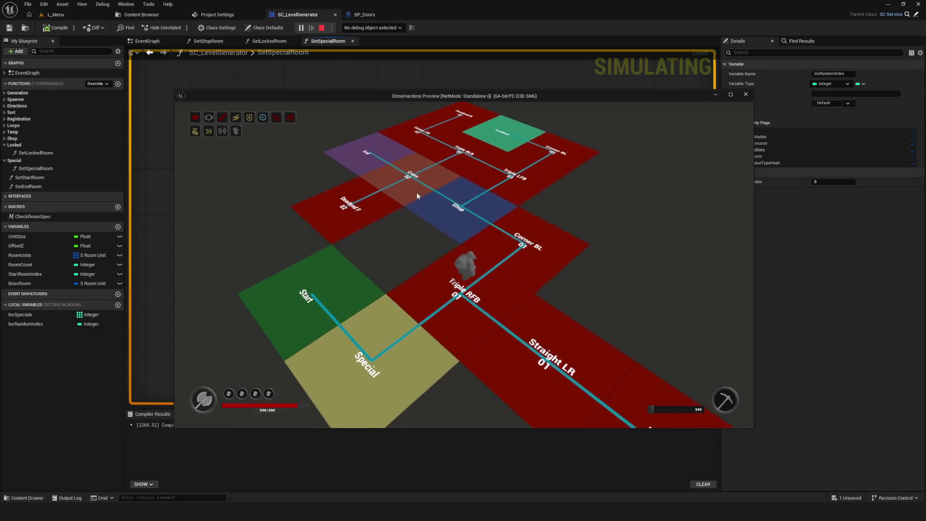
{"action": "key", "text": "a"}
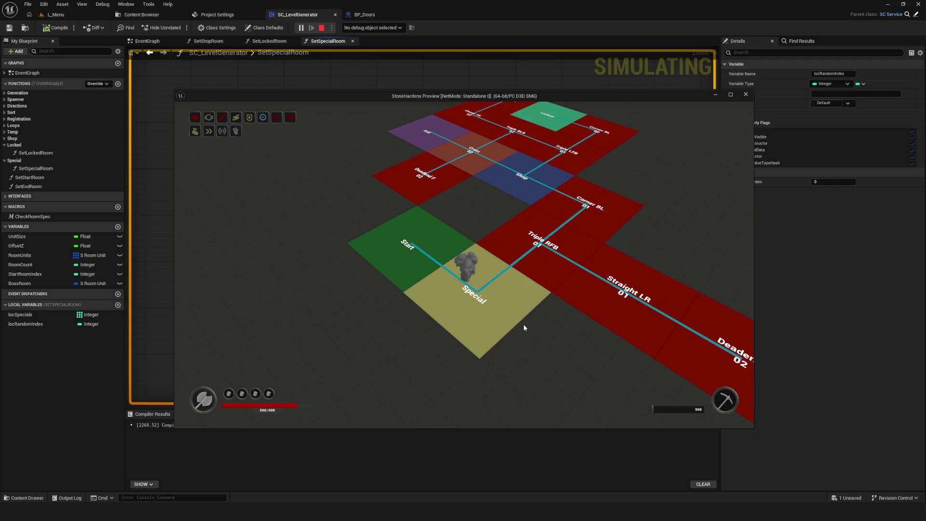
{"action": "key", "text": "d"}
{"action": "key", "text": "d"}
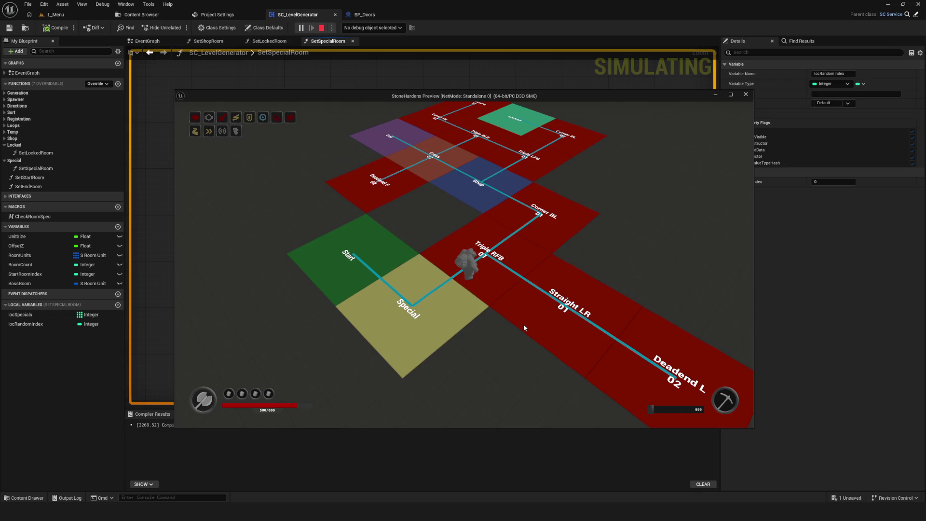
{"action": "key", "text": "d"}
{"action": "key", "text": "w"}
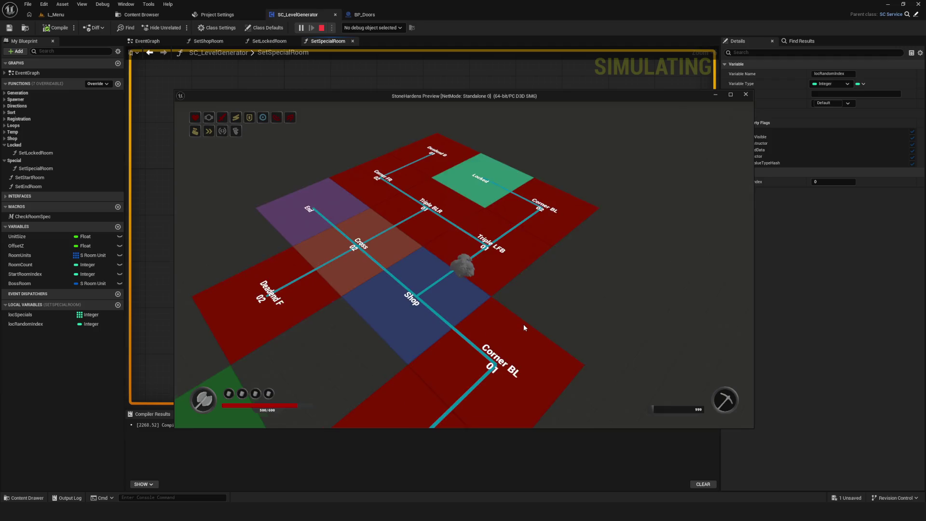
{"action": "key", "text": "s"}
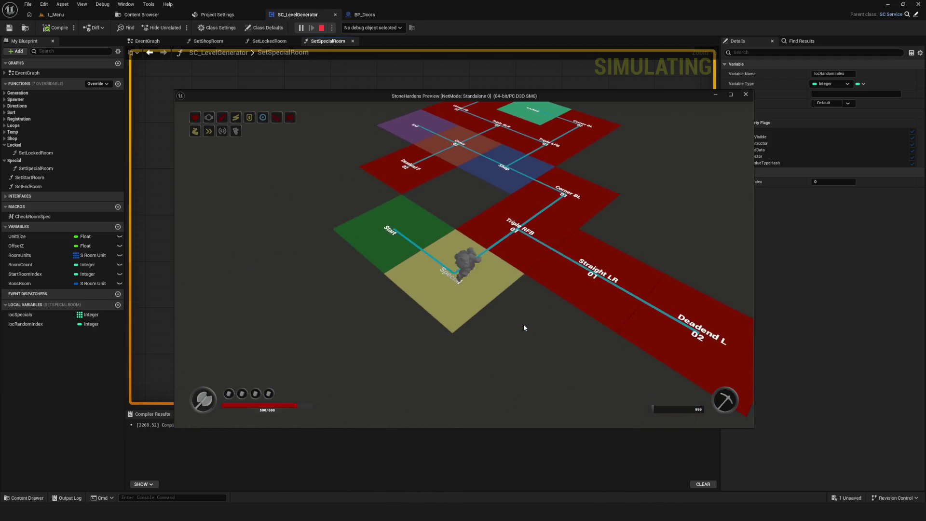
{"action": "key", "text": "d"}
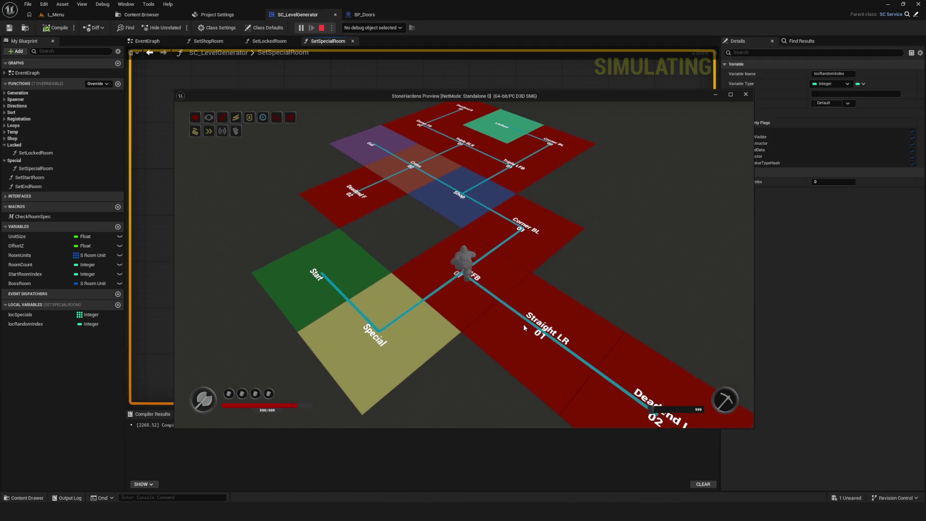
{"action": "key", "text": "d"}
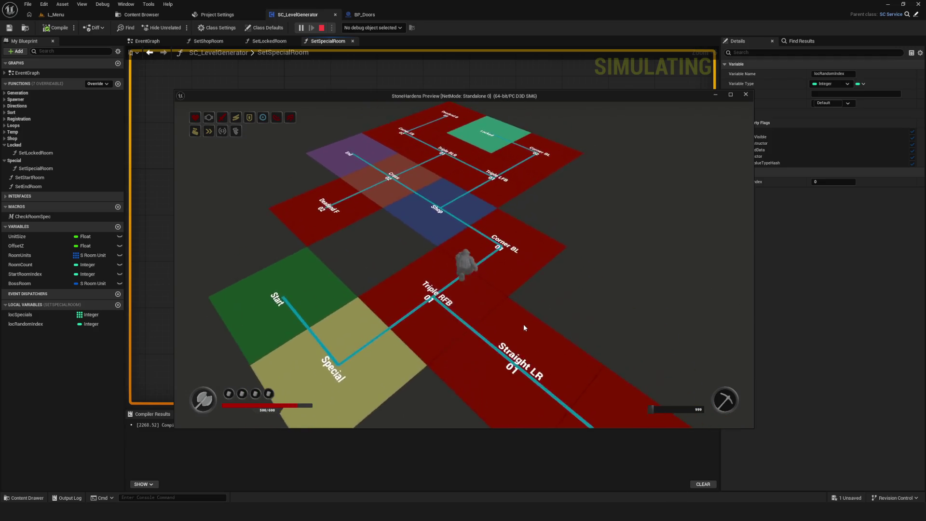
{"action": "key", "text": "w"}
{"action": "key", "text": "s"}
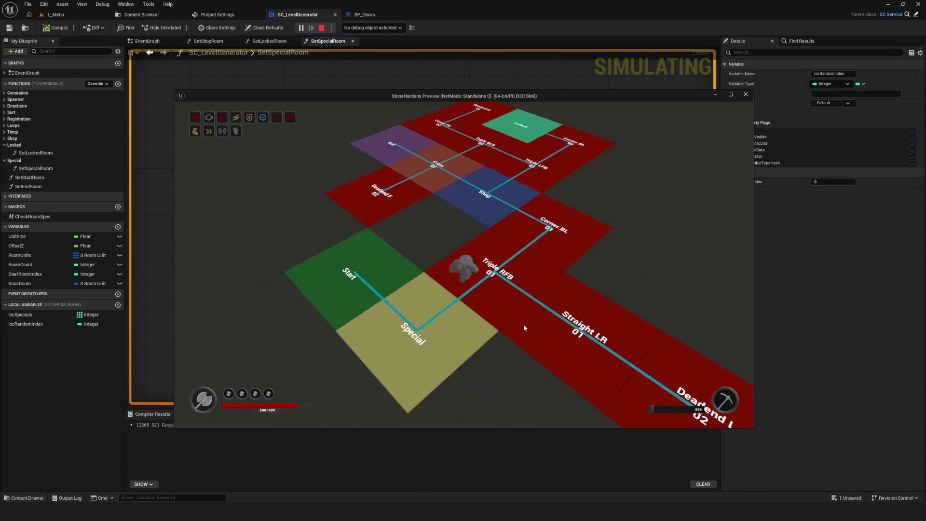
{"action": "key", "text": "w"}
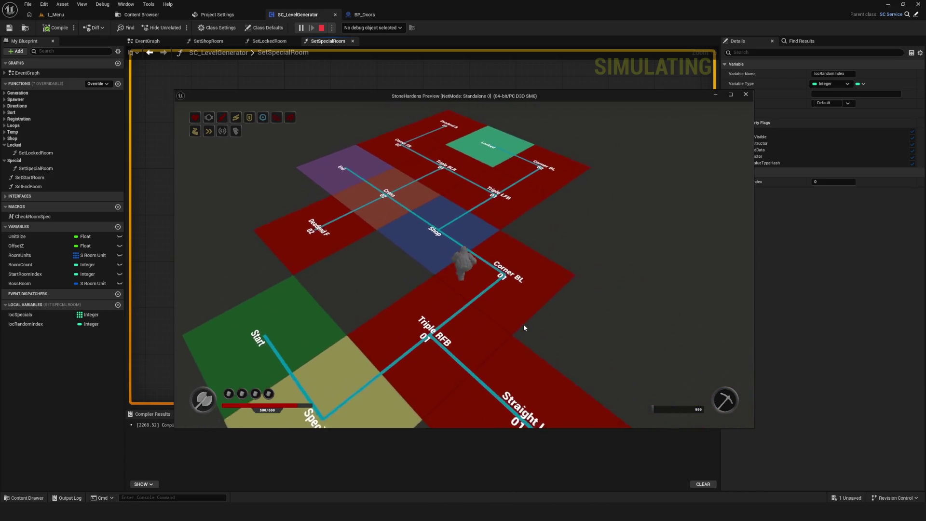
{"action": "key", "text": "w"}
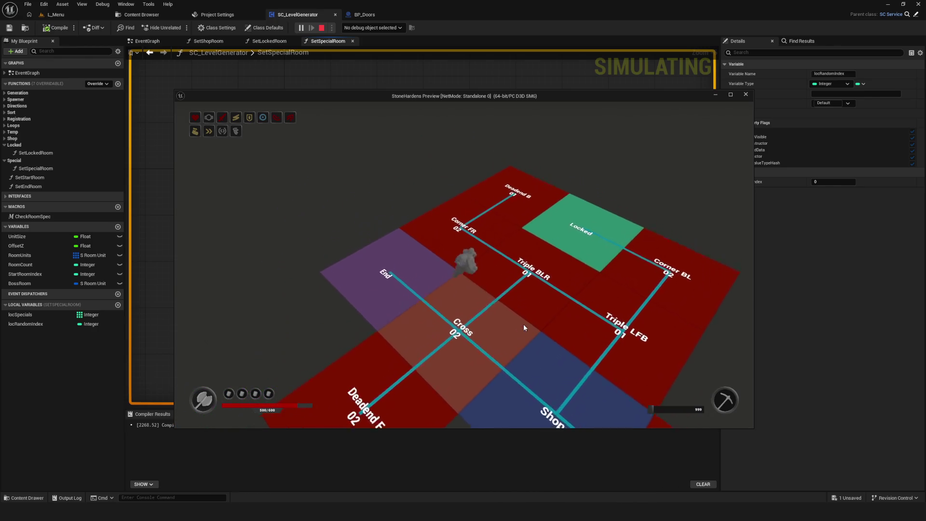
{"action": "key", "text": "s"}
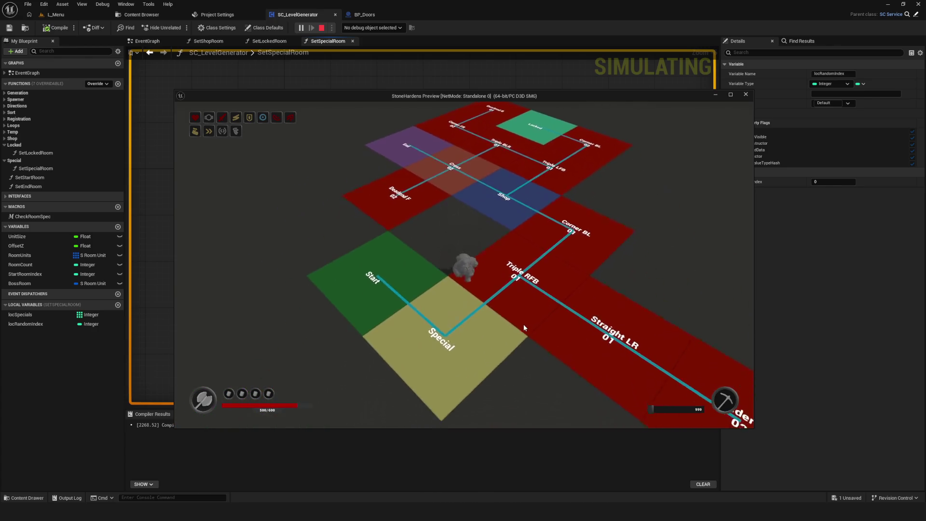
{"action": "key", "text": "d"}
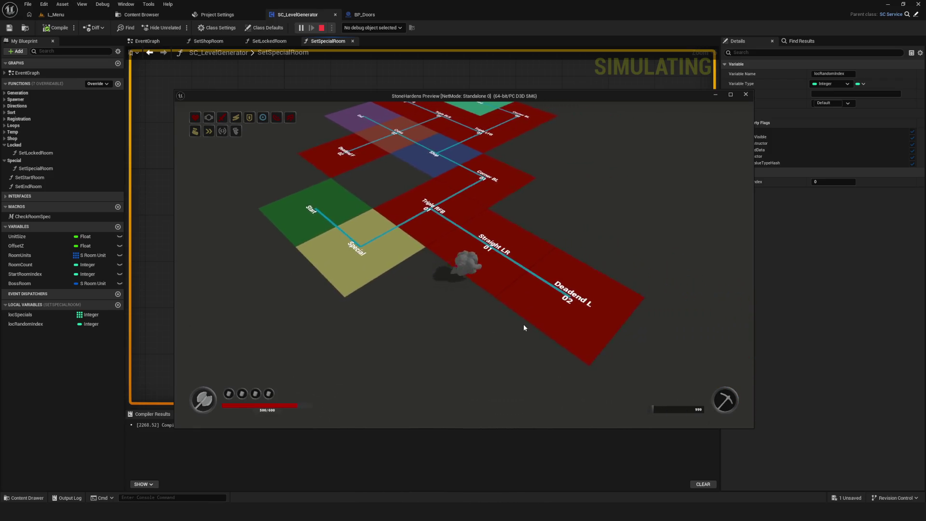
{"action": "key", "text": "w"}
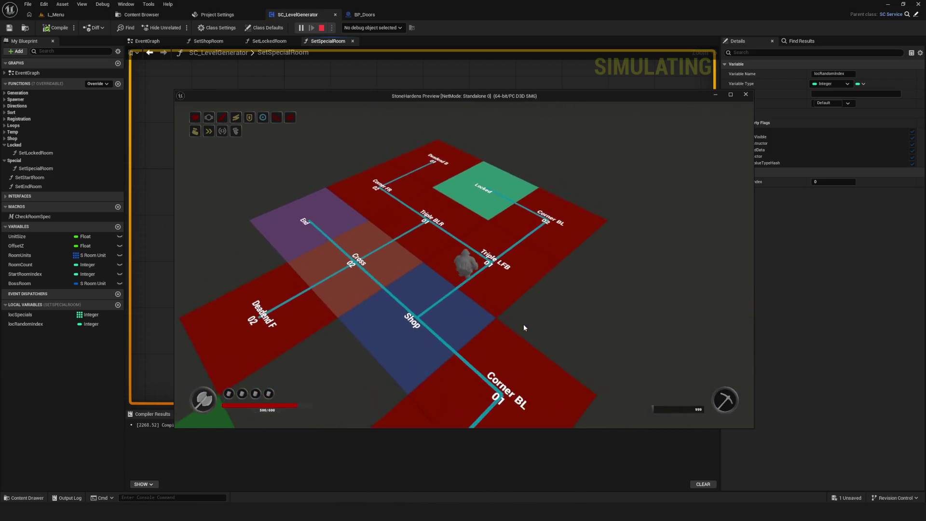
{"action": "key", "text": "s"}
{"action": "key", "text": "Escape"}
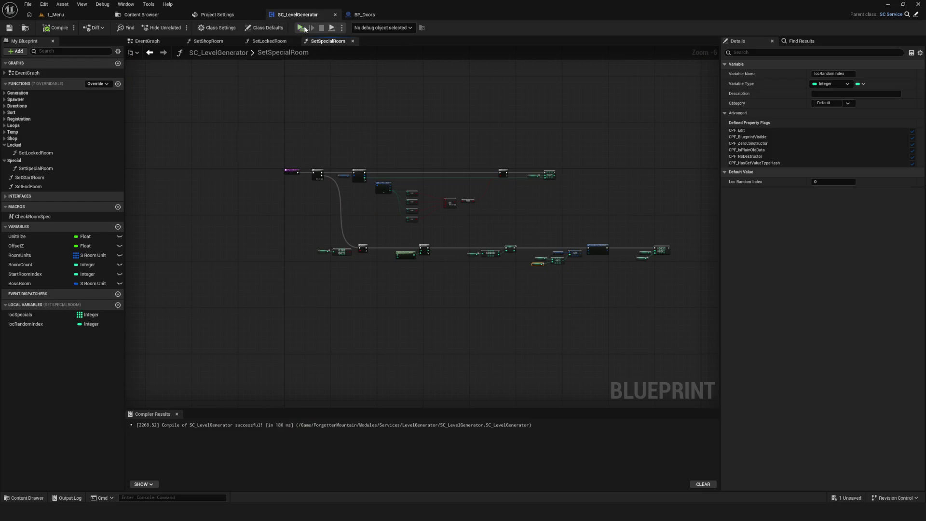
Generate three Dev-level layouts, walking from a Special room toward Corner BL to inspect them.
{"action": "left_click", "coordinate": [307, 28]}
{"action": "left_click", "coordinate": [473, 212]}
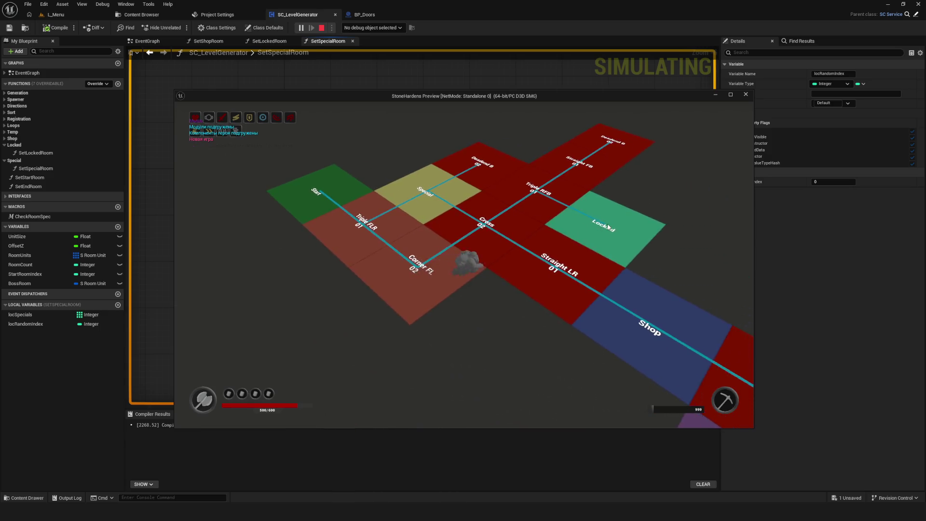
{"action": "key", "text": "s"}
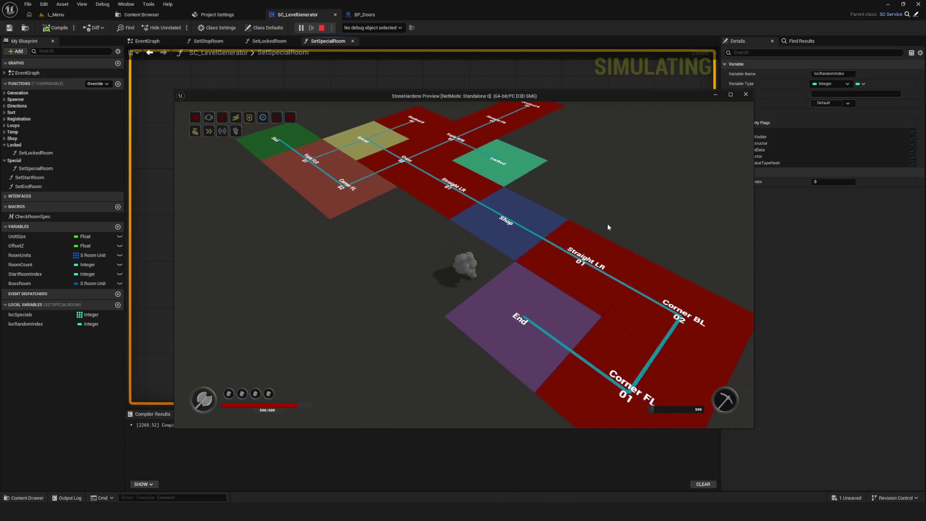
{"action": "key", "text": "Escape"}
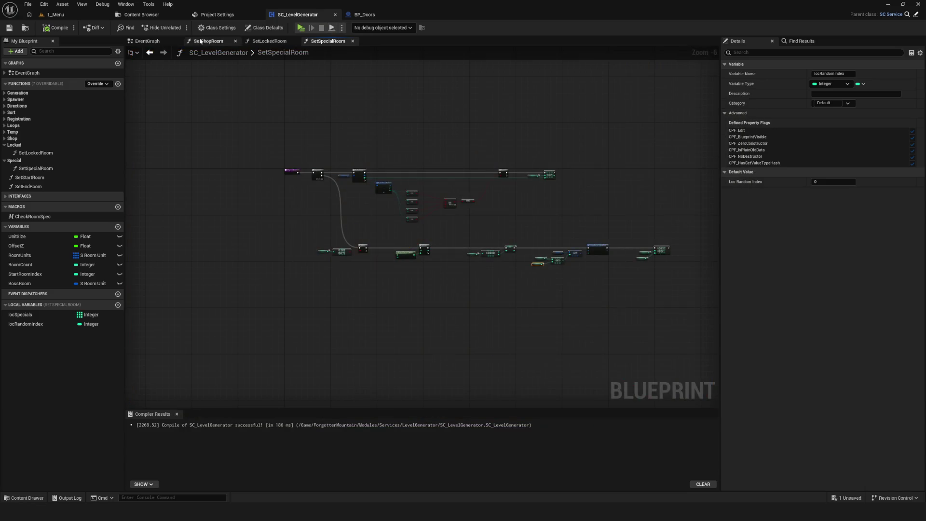
{"action": "left_click", "coordinate": [300, 30]}
{"action": "left_click", "coordinate": [511, 210]}
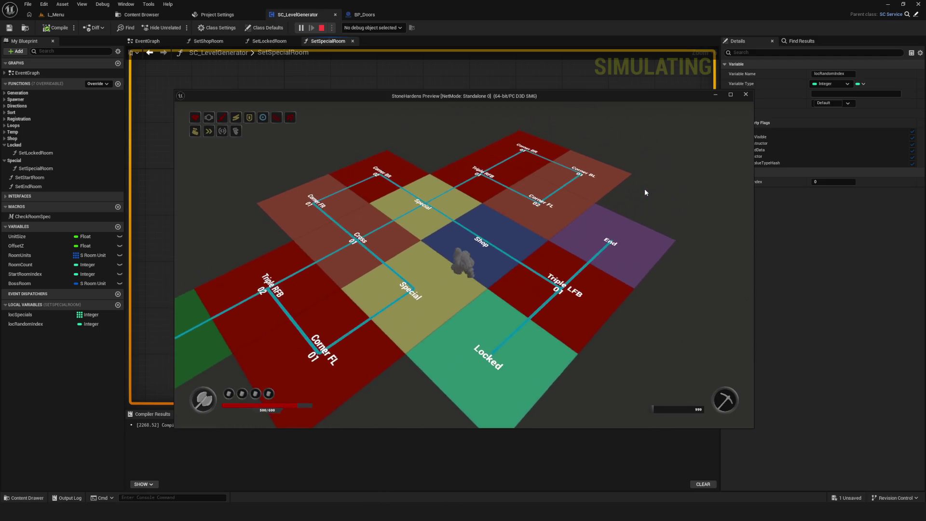
{"action": "key", "text": "Escape"}
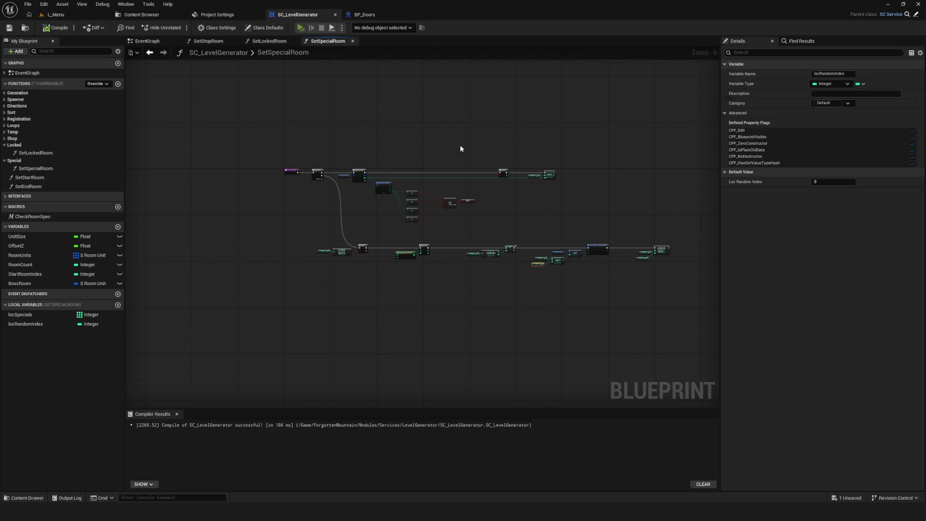
{"action": "key", "text": "alt+p"}
{"action": "left_click", "coordinate": [463, 199]}
{"action": "key", "text": "s"}
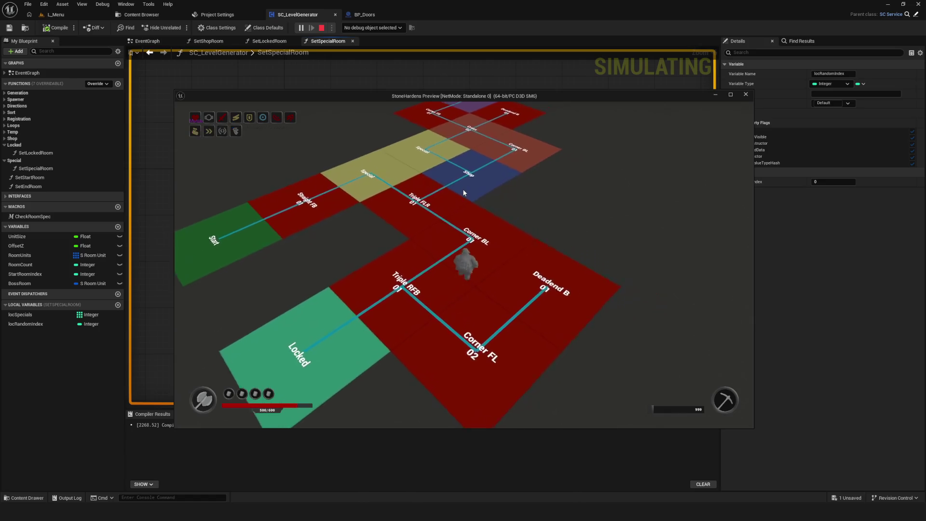
{"action": "key", "text": "Escape"}
Generate three more layouts, walking the room grid with S and A to check the Special rooms.
{"action": "left_click", "coordinate": [304, 30]}
{"action": "left_click", "coordinate": [476, 212]}
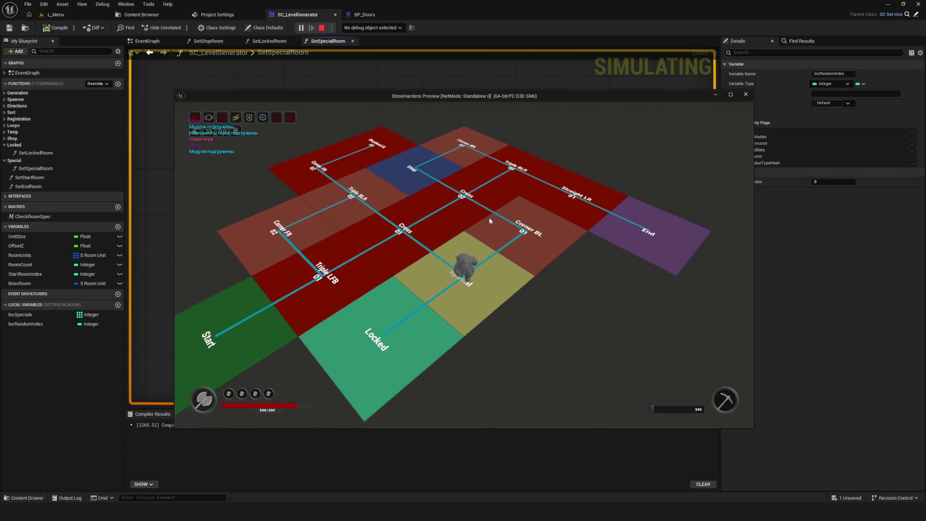
{"action": "key", "text": "Escape"}
{"action": "left_click", "coordinate": [301, 28]}
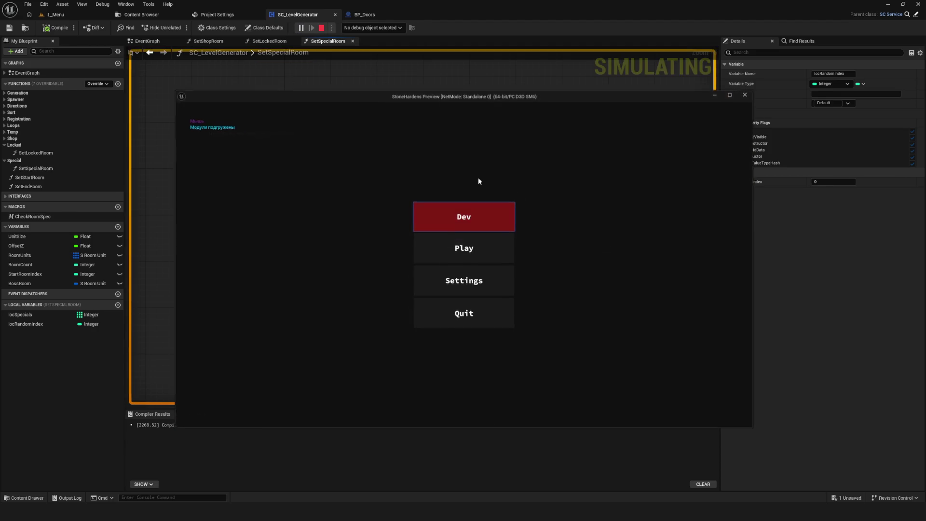
{"action": "left_click", "coordinate": [460, 220]}
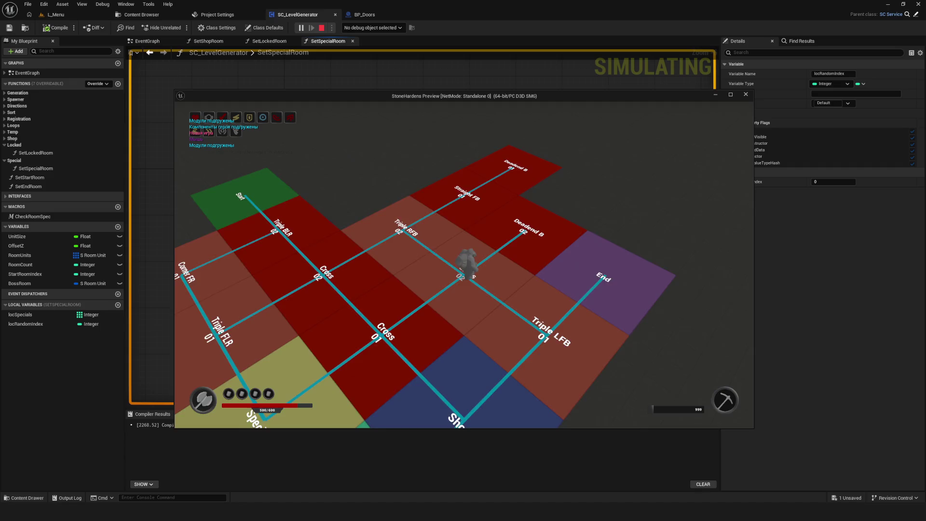
{"action": "key", "text": "Escape"}
{"action": "left_click", "coordinate": [301, 28]}
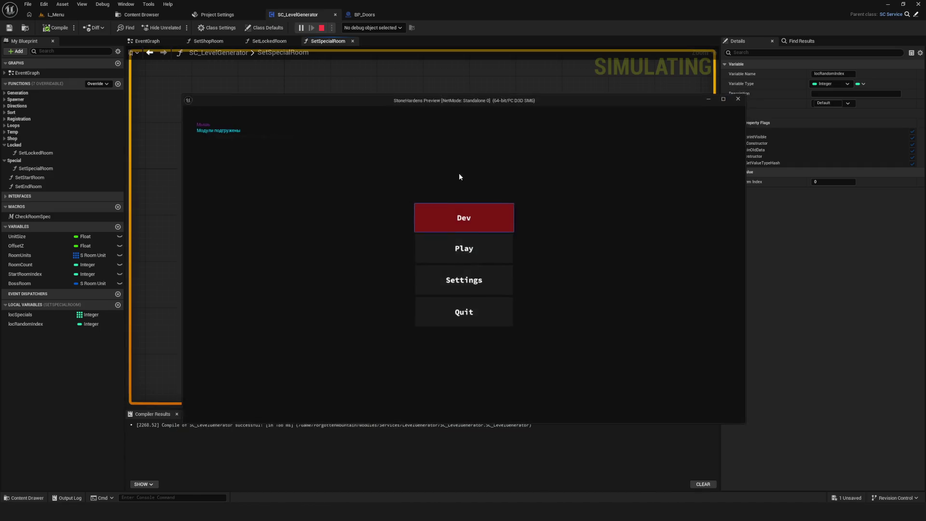
{"action": "left_click", "coordinate": [465, 212]}
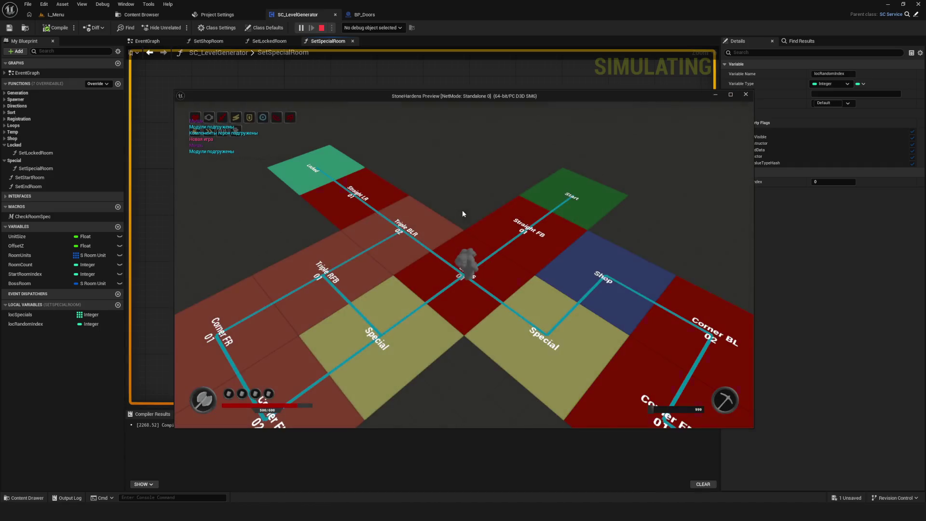
{"action": "key", "text": "s"}
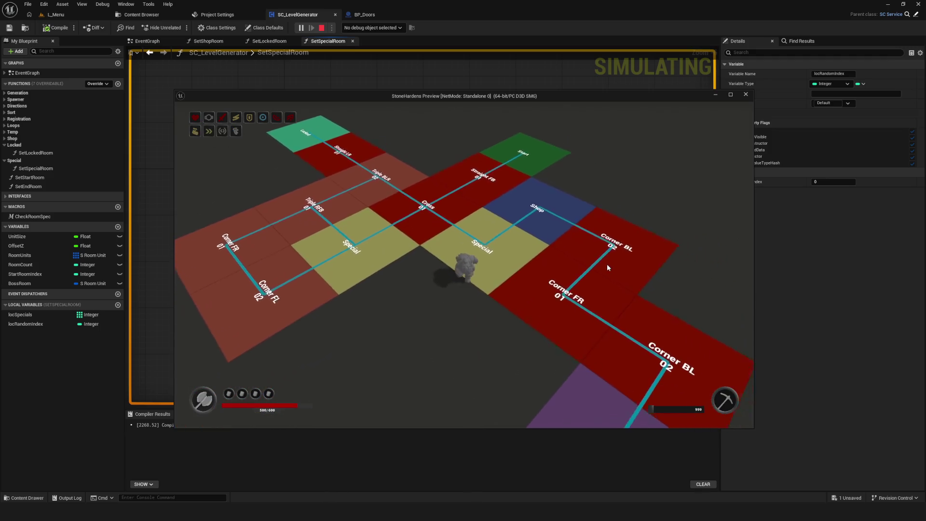
{"action": "key", "text": "a"}
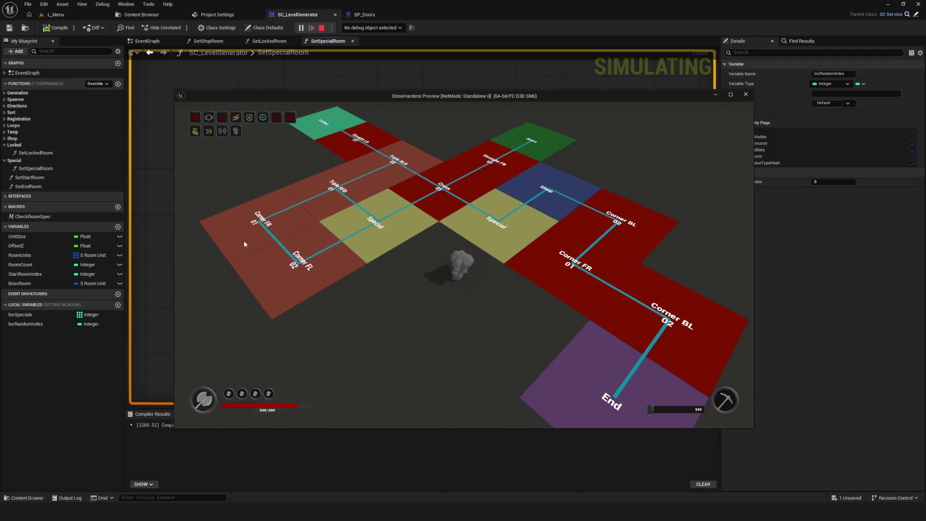
{"action": "key", "text": "Escape"}
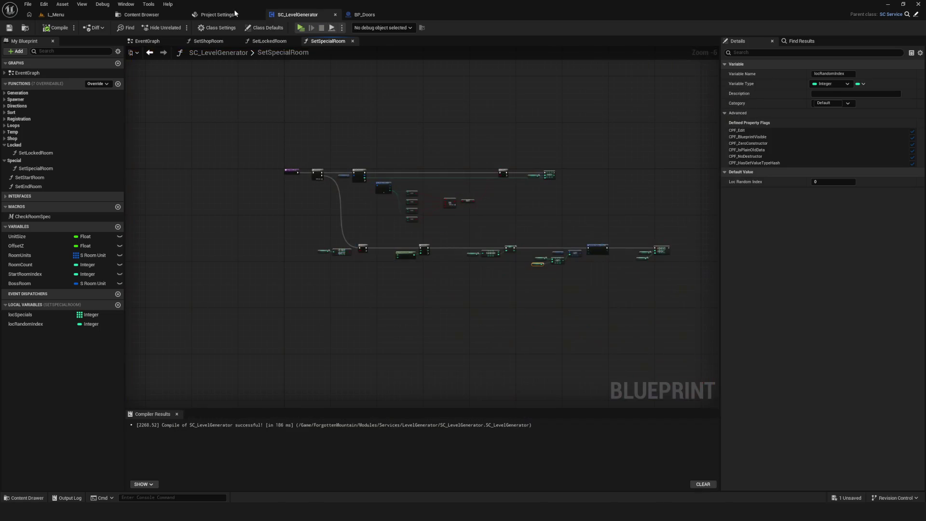
Run four preview sessions, generating Dev levels and moving toward a Special room in the last.
{"action": "left_click", "coordinate": [304, 28]}
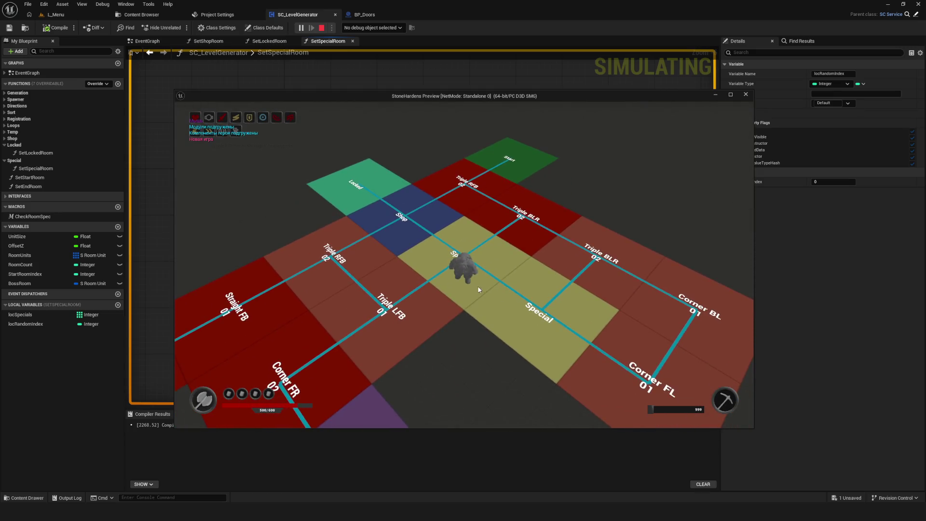
{"action": "key", "text": "Escape"}
{"action": "left_click", "coordinate": [299, 29]}
{"action": "left_click", "coordinate": [468, 213]}
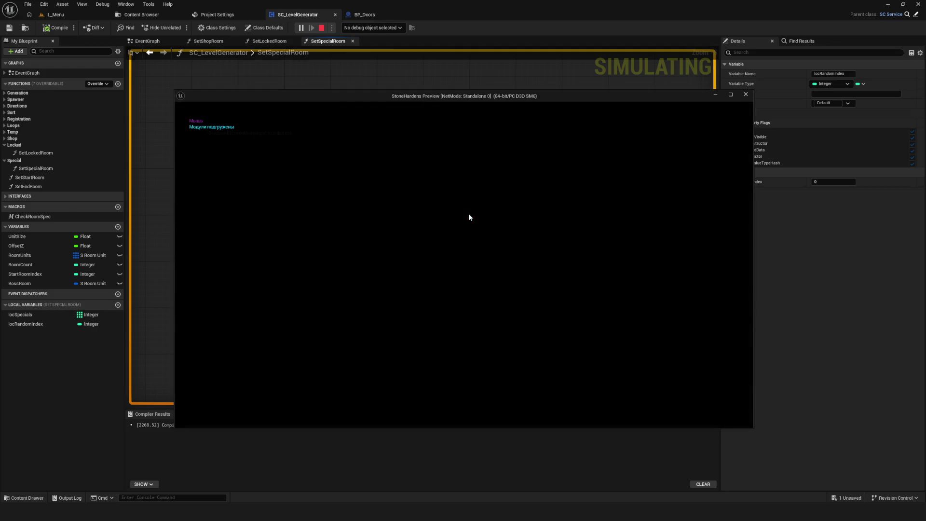
{"action": "key", "text": "Escape"}
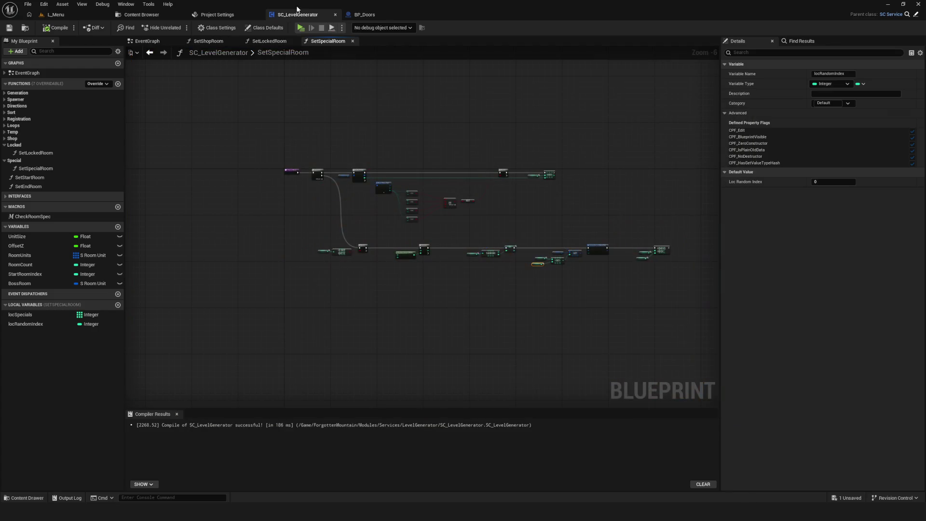
{"action": "left_click", "coordinate": [301, 28]}
{"action": "left_click", "coordinate": [515, 226]}
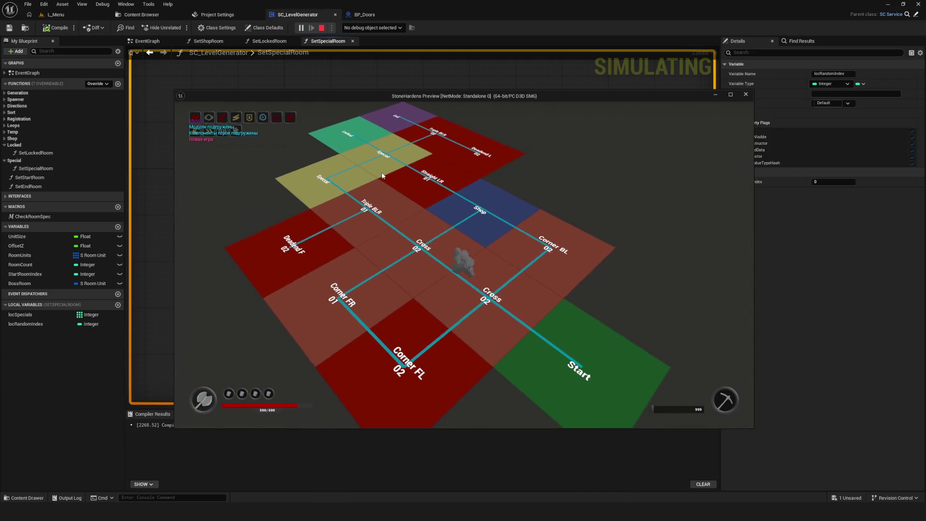
{"action": "key", "text": "Escape"}
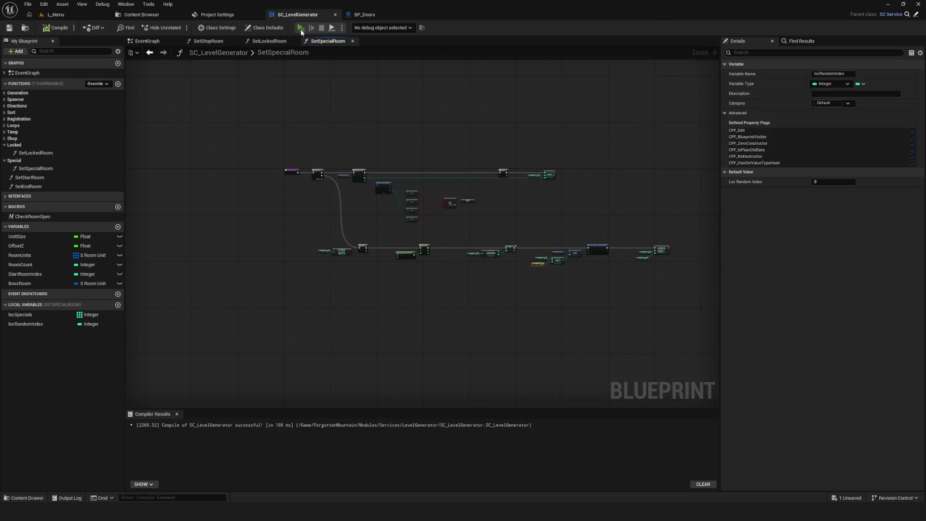
{"action": "left_click", "coordinate": [300, 28]}
{"action": "left_click", "coordinate": [450, 222]}
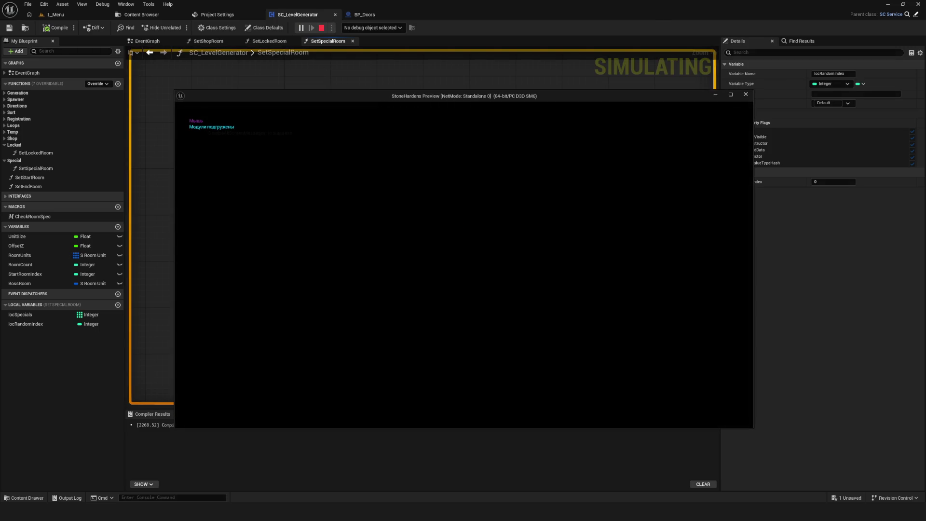
{"action": "key", "text": "d"}
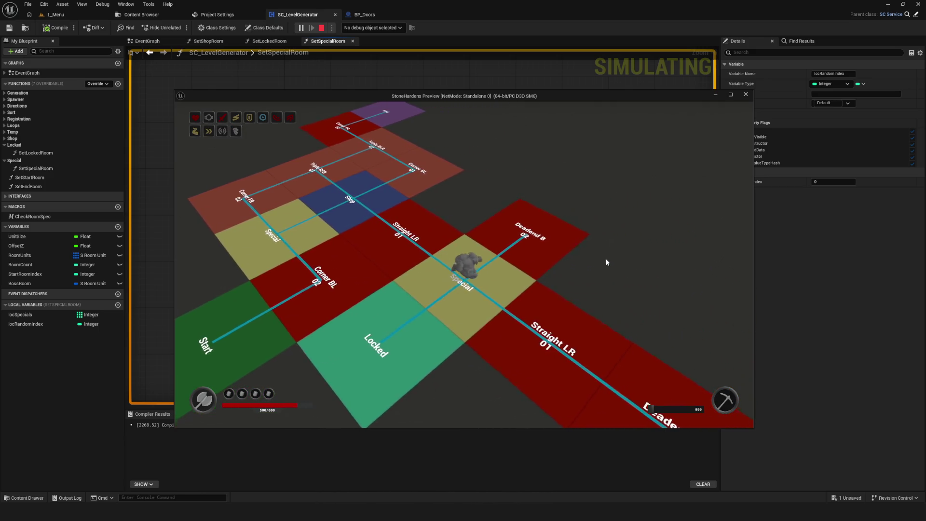
{"action": "key", "text": "Escape"}
Generate four more Dev-level layouts, checking each map for yellow Special rooms.
{"action": "left_click", "coordinate": [300, 28]}
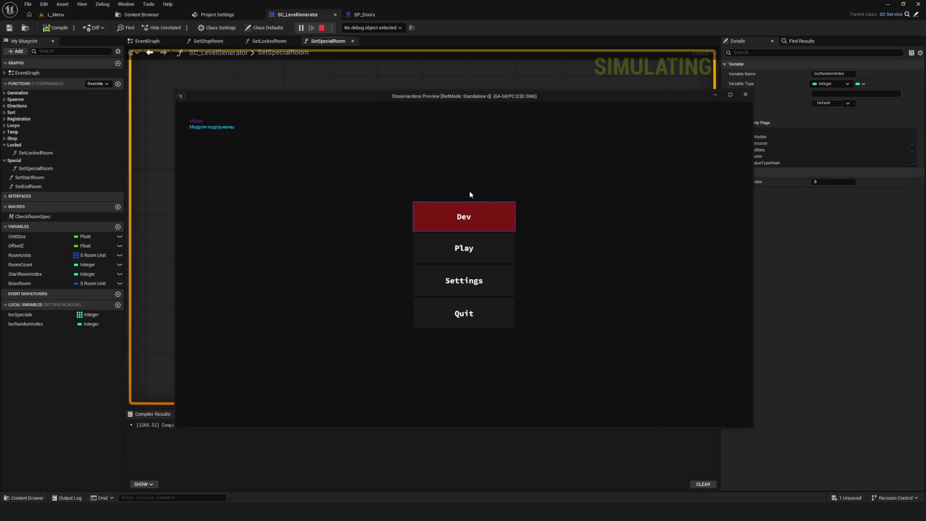
{"action": "left_click", "coordinate": [474, 206]}
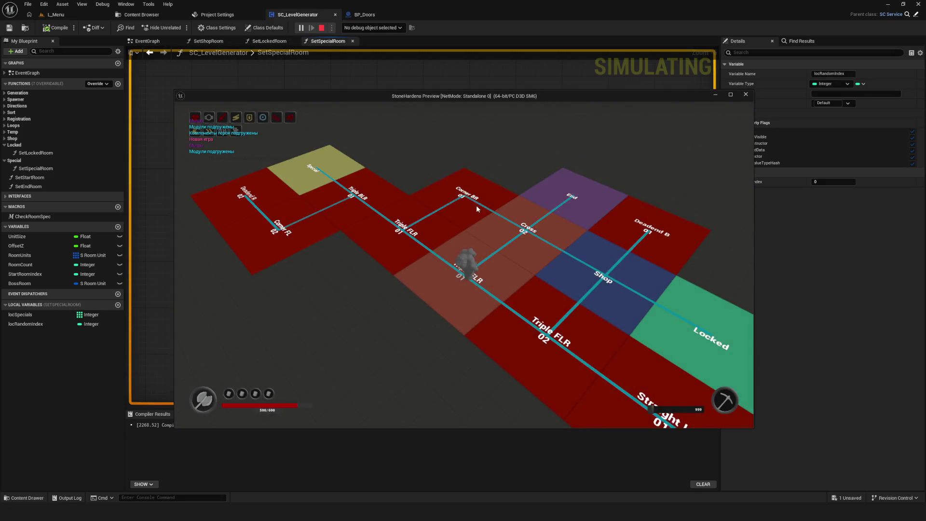
{"action": "key", "text": "Escape"}
{"action": "key", "text": "alt+p"}
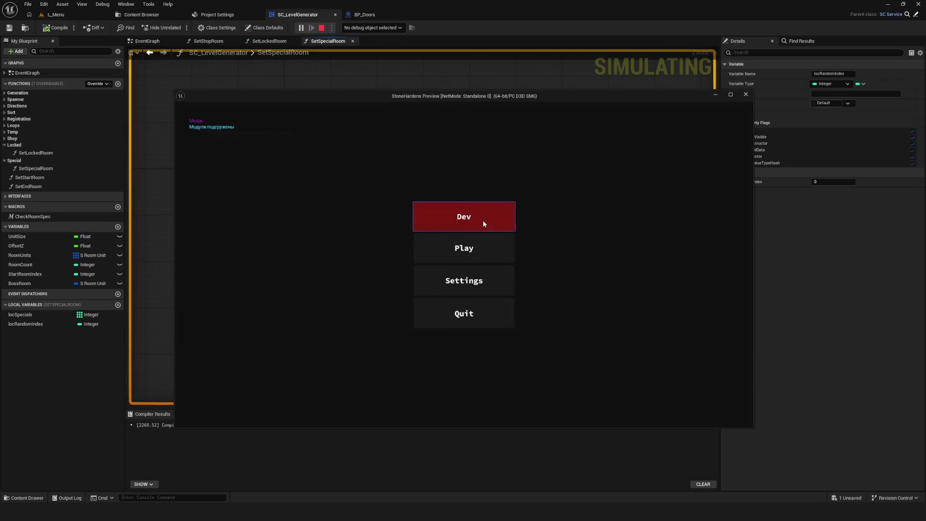
{"action": "left_click", "coordinate": [482, 219]}
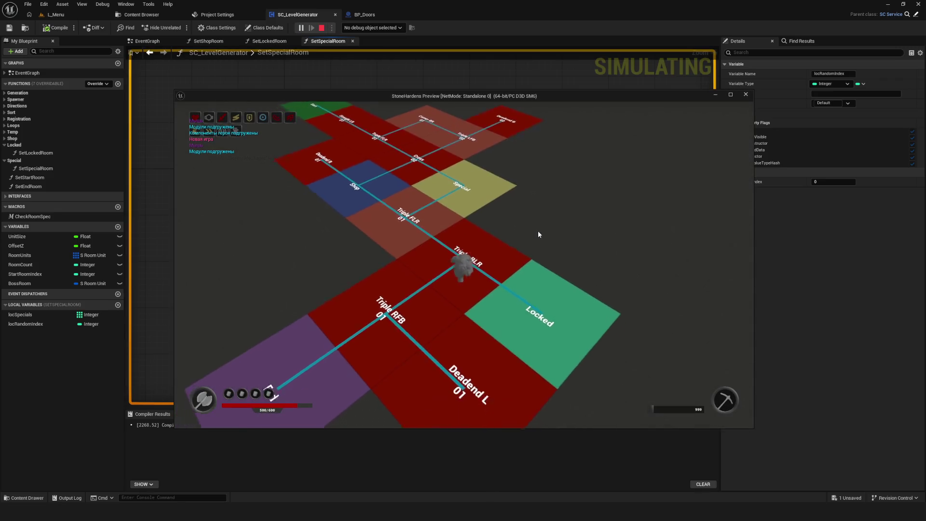
{"action": "key", "text": "Escape"}
{"action": "left_click", "coordinate": [300, 28]}
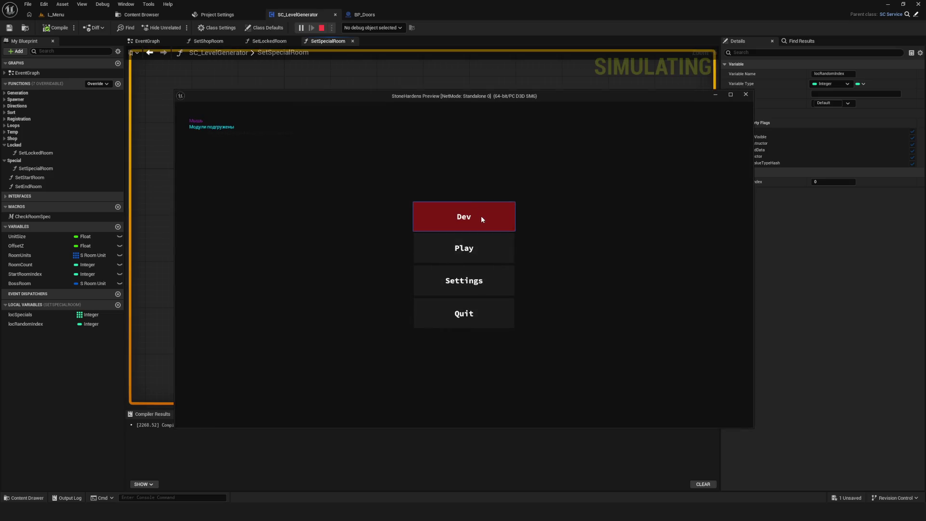
{"action": "left_click", "coordinate": [481, 217]}
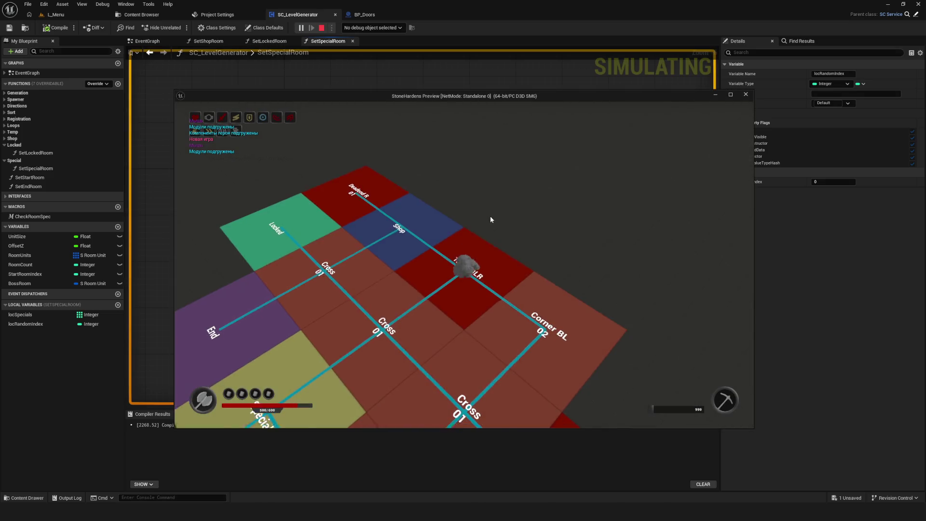
{"action": "key", "text": "Escape"}
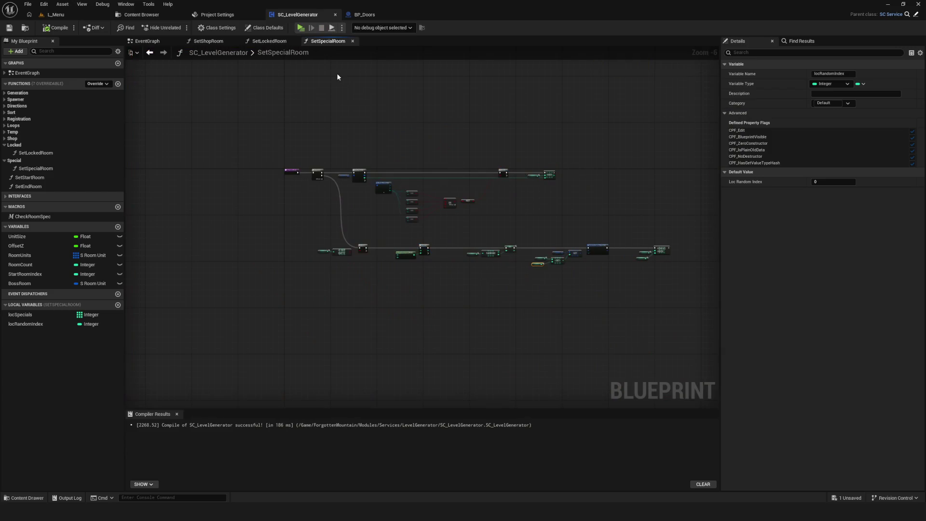
{"action": "left_click", "coordinate": [299, 28]}
{"action": "left_click", "coordinate": [476, 209]}
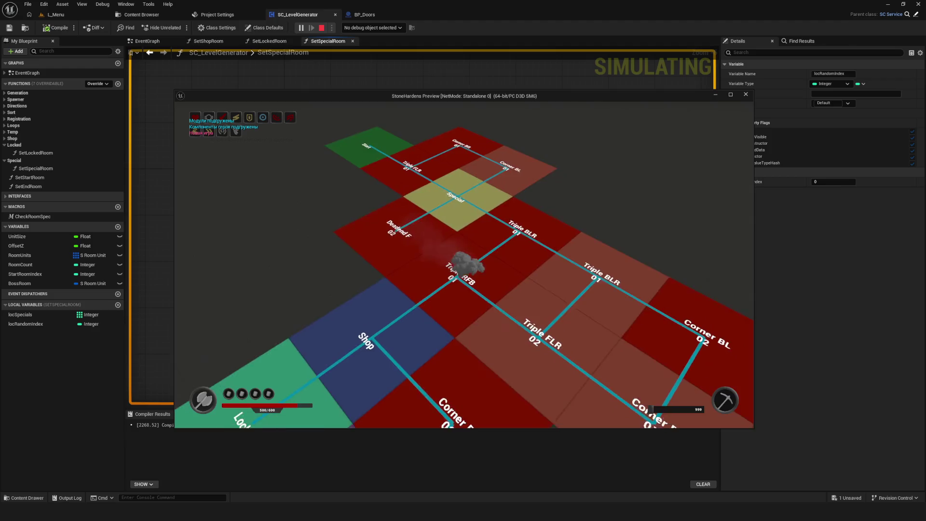
{"action": "key", "text": "Escape"}
Regenerate the Dev level five more times to compare the Special room placements.
{"action": "left_click", "coordinate": [300, 28]}
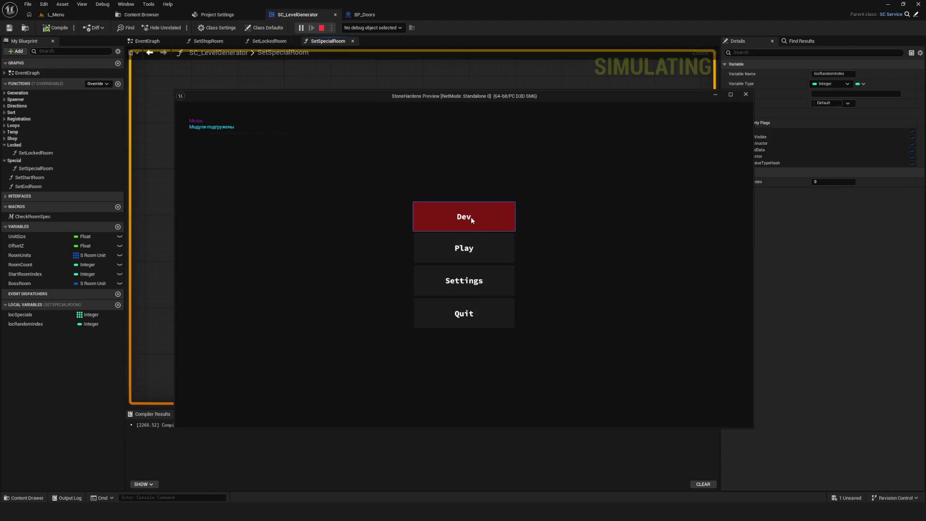
{"action": "left_click", "coordinate": [475, 220]}
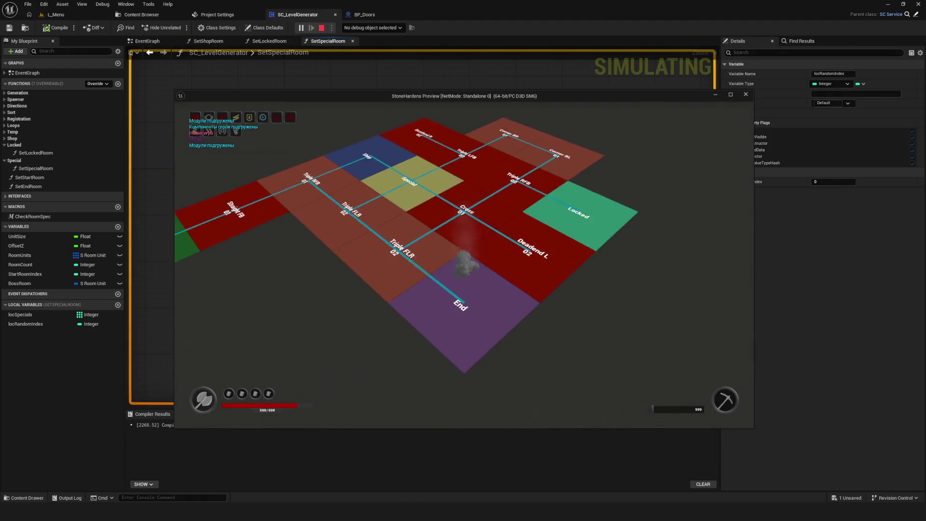
{"action": "key", "text": "Escape"}
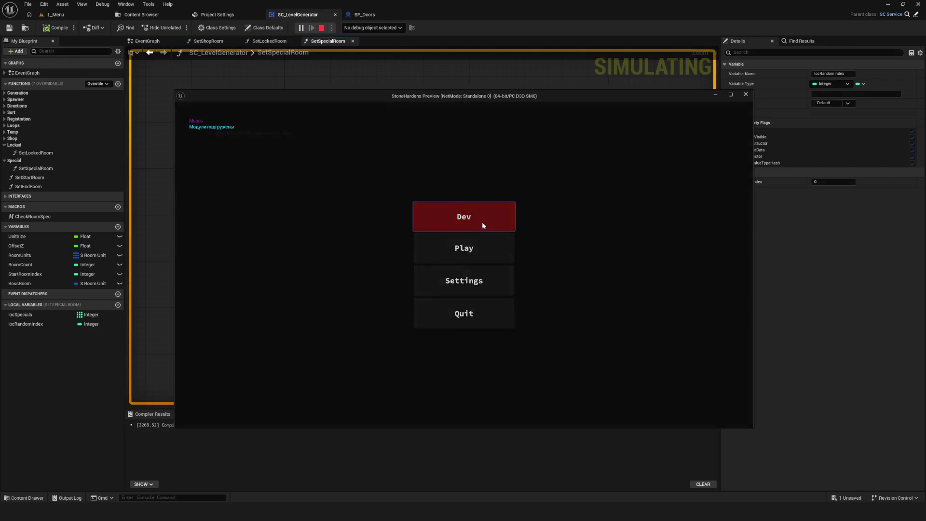
{"action": "left_click", "coordinate": [478, 220]}
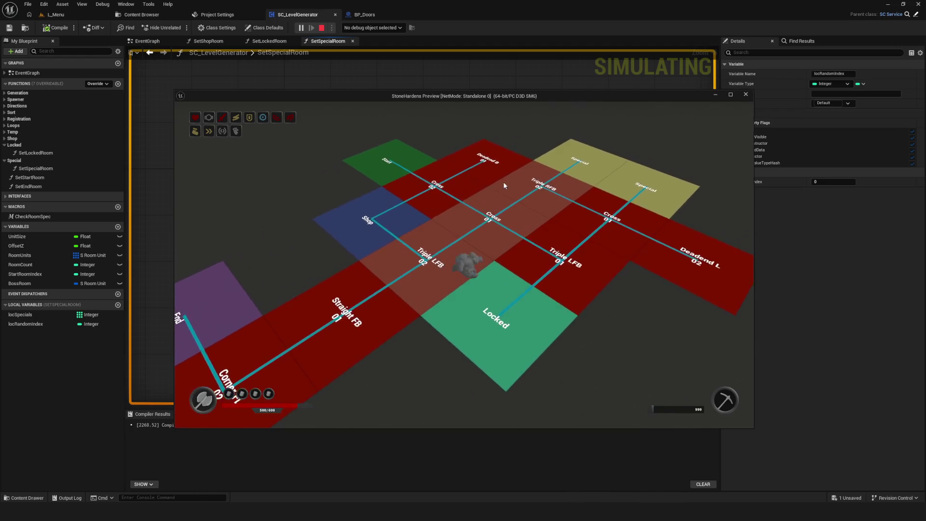
{"action": "key", "text": "Escape"}
{"action": "key", "text": "alt+p"}
{"action": "left_click", "coordinate": [474, 230]}
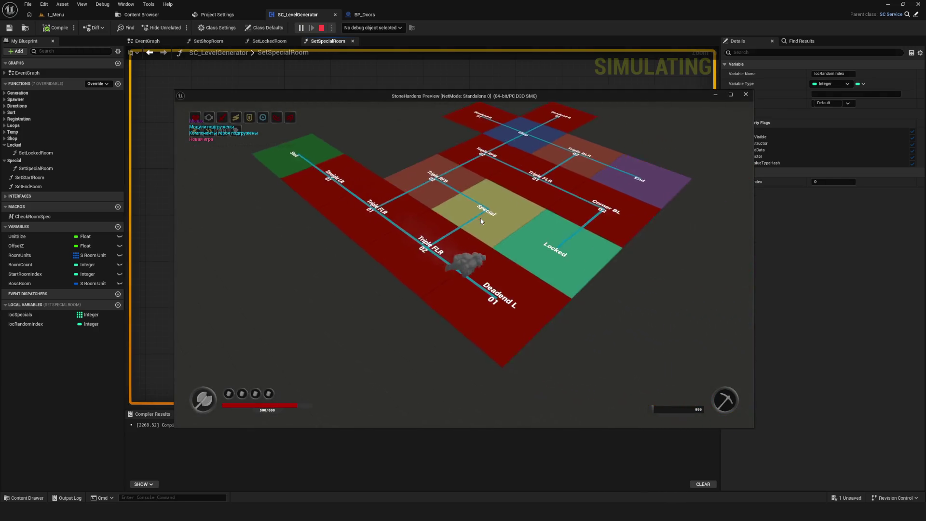
{"action": "key", "text": "Escape"}
{"action": "key", "text": "alt+p"}
{"action": "left_click", "coordinate": [461, 222]}
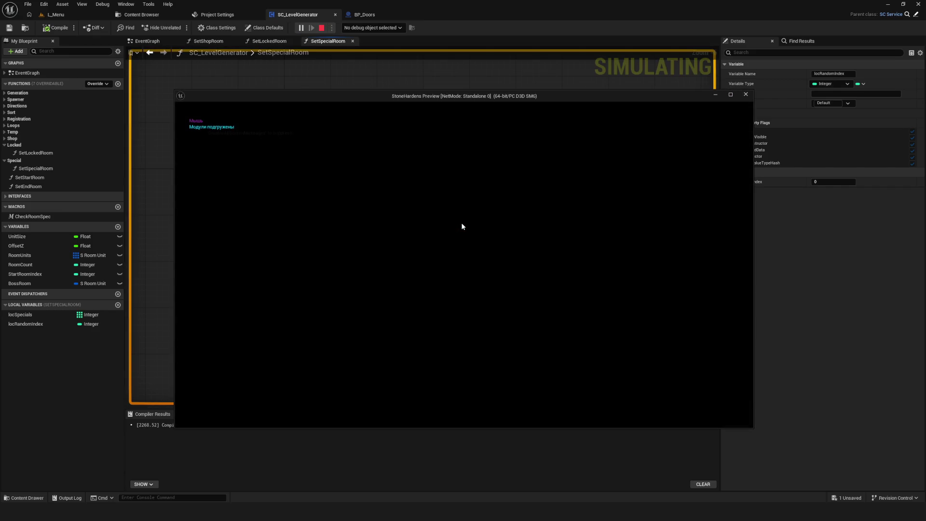
{"action": "key", "text": "Escape"}
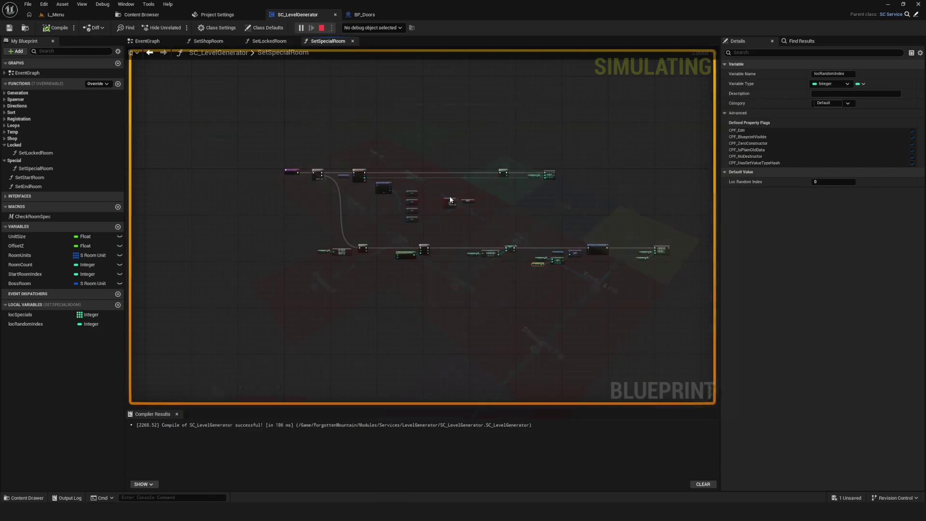
{"action": "key", "text": "alt+p"}
{"action": "left_click", "coordinate": [475, 219]}
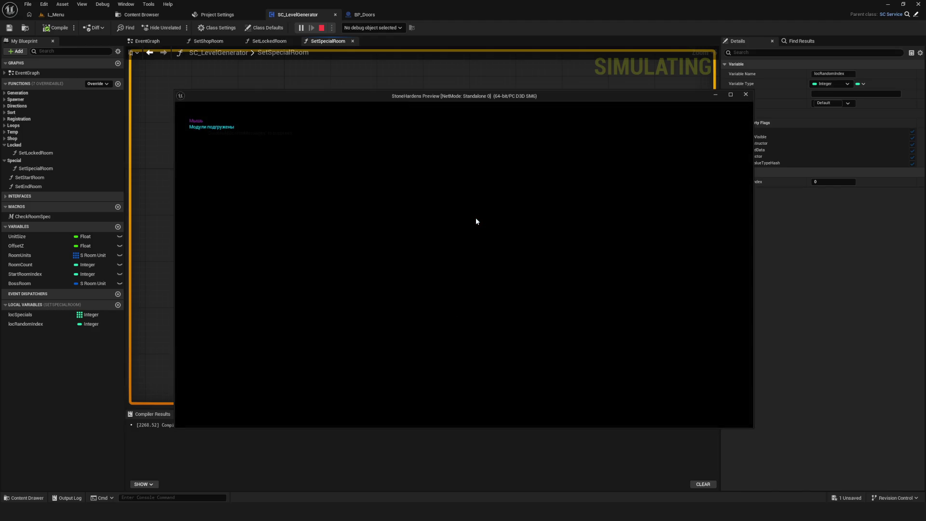
{"action": "key", "text": "Escape"}
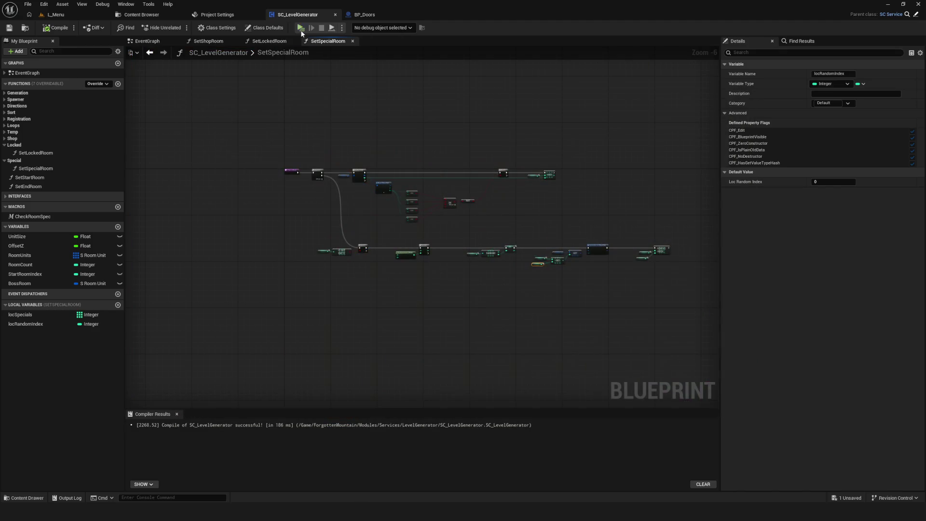
Walk onto a Special room toward the Shop, then regenerate three final layouts before returning to the graph.
{"action": "left_click", "coordinate": [308, 27]}
{"action": "left_click", "coordinate": [484, 220]}
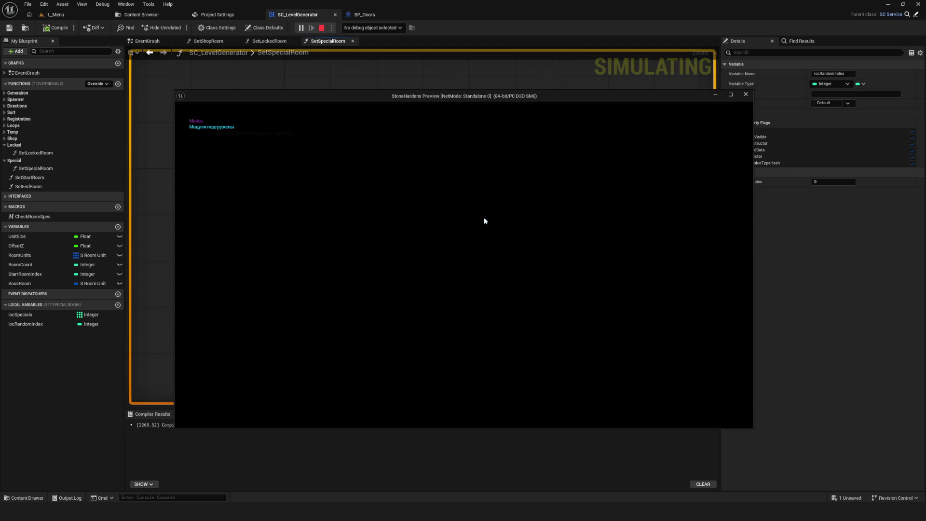
{"action": "key", "text": "a"}
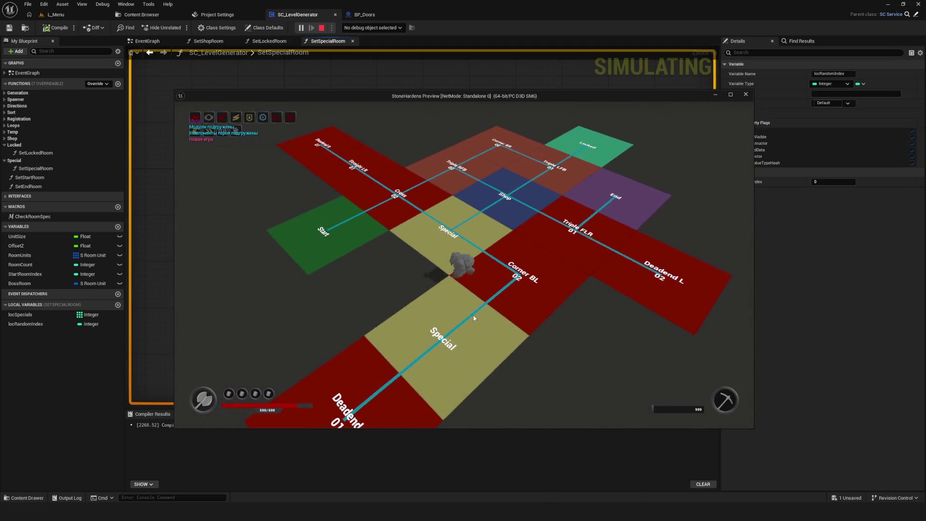
{"action": "key", "text": "w"}
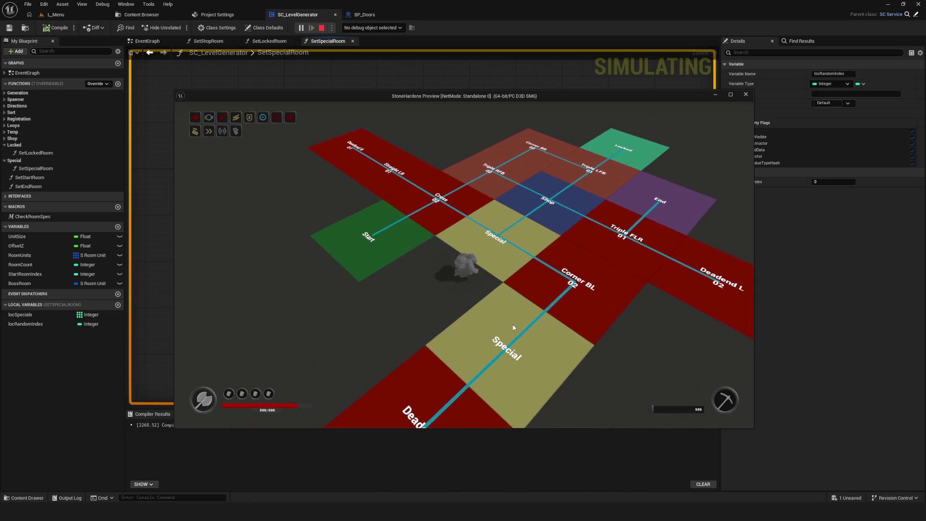
{"action": "key", "text": "Escape"}
{"action": "key", "text": "alt+p"}
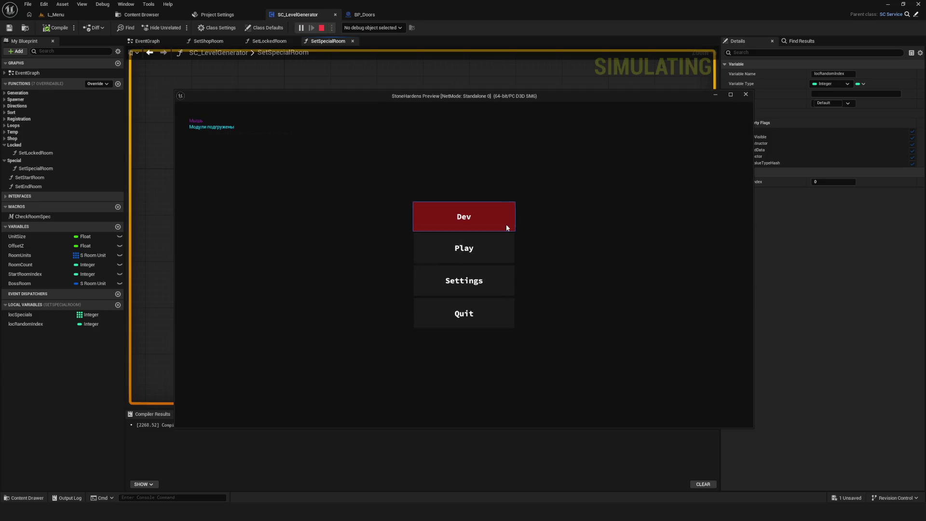
{"action": "left_click", "coordinate": [484, 213]}
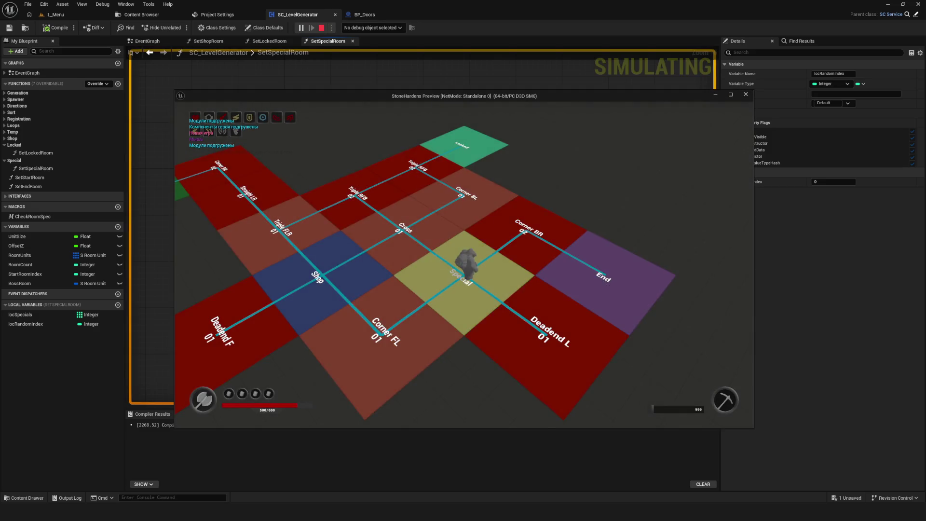
{"action": "key", "text": "Escape"}
{"action": "left_click", "coordinate": [300, 28]}
{"action": "left_click", "coordinate": [471, 221]}
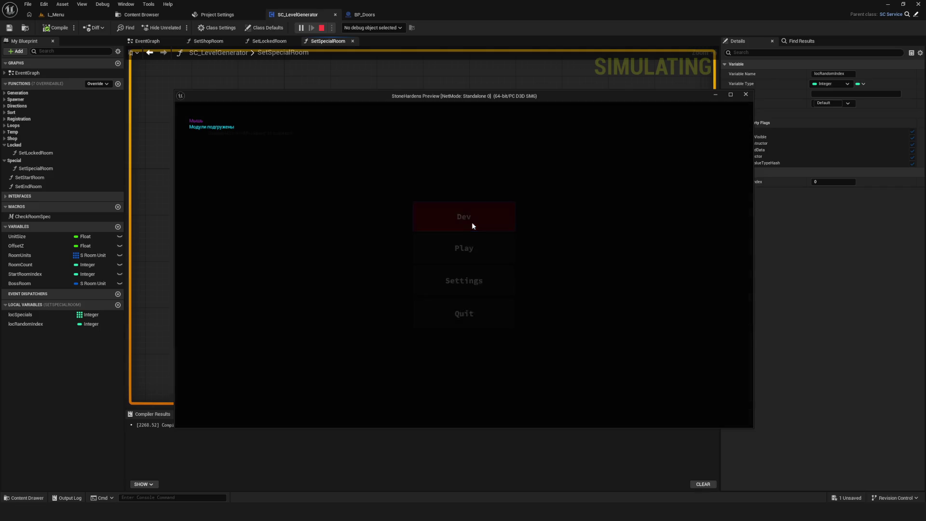
{"action": "key", "text": "Escape"}
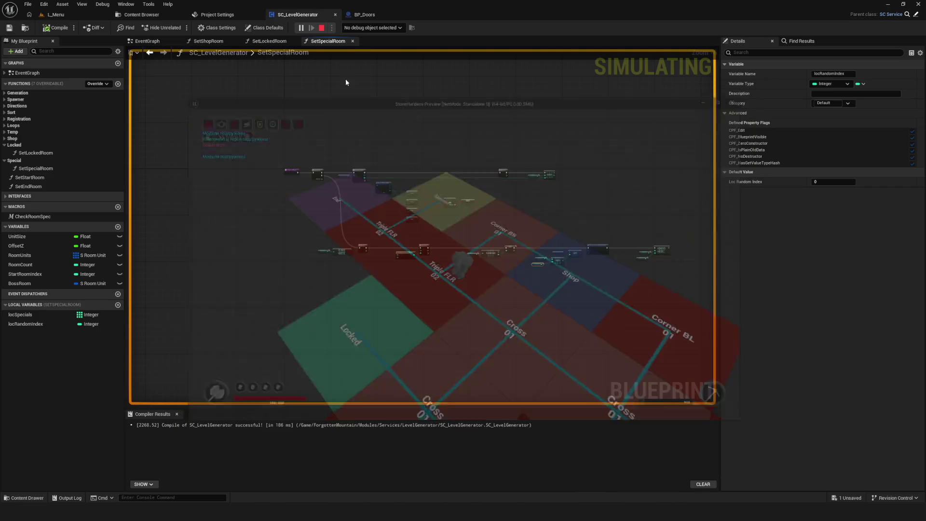
{"action": "key", "text": "alt+p"}
{"action": "left_click", "coordinate": [464, 217]}
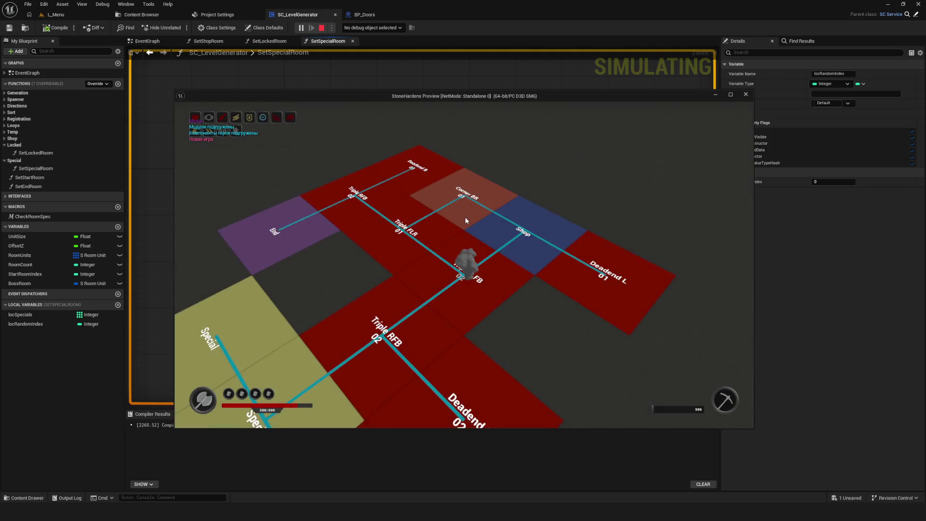
{"action": "key", "text": "Escape"}
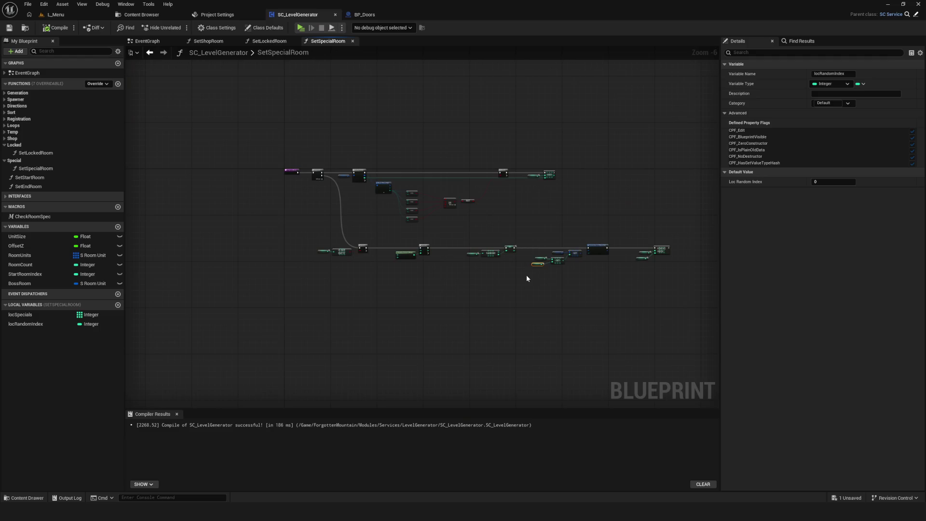
Nudge the RANDOM and Loc Specials nodes left and down, then recompile SC_LevelGenerator.
{"action": "scroll", "coordinate": [624, 158], "scroll_direction": "up", "scroll_amount": 3}
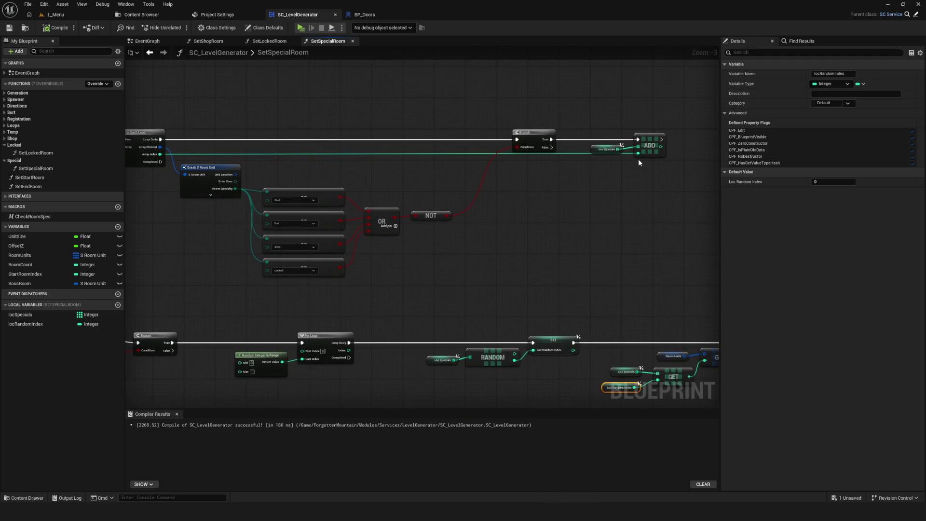
{"action": "left_click_drag", "start_coordinate": [145, 274], "coordinate": [365, 257]}
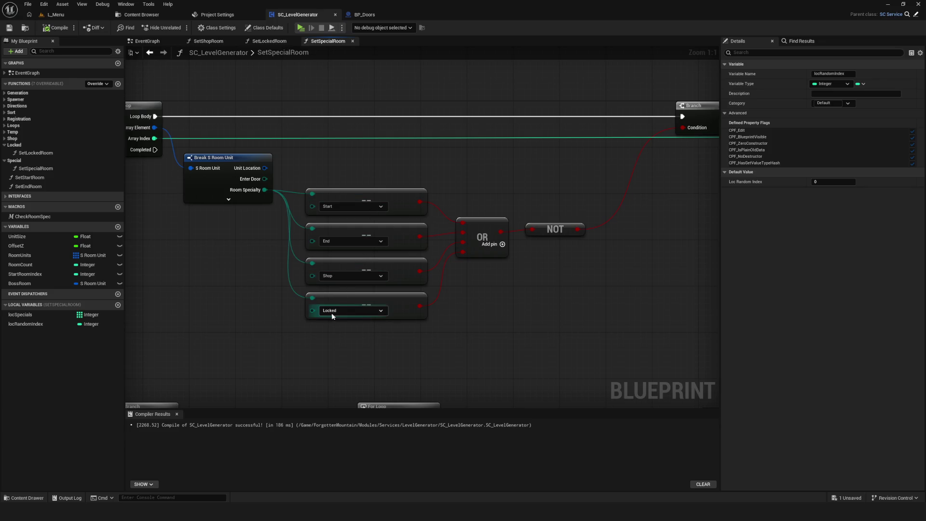
{"action": "scroll", "coordinate": [340, 302], "scroll_direction": "down", "scroll_amount": 6}
{"action": "left_click", "coordinate": [694, 239]}
{"action": "scroll", "coordinate": [314, 292], "scroll_direction": "up", "scroll_amount": 5}
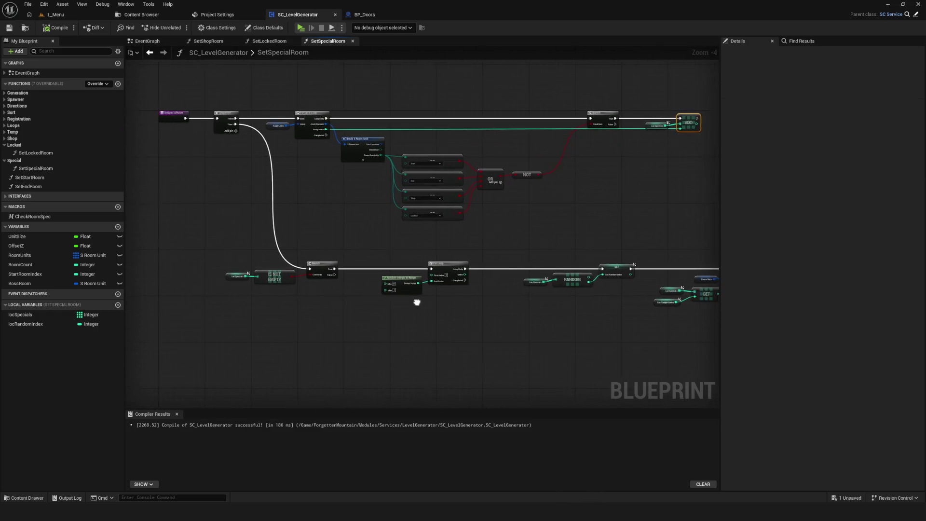
{"action": "mouse_move", "coordinate": [314, 292]}
{"action": "left_mouse_down"}
{"action": "mouse_move", "coordinate": [334, 303]}
{"action": "mouse_move", "coordinate": [221, 275]}
{"action": "mouse_move", "coordinate": [271, 259]}
{"action": "mouse_move", "coordinate": [325, 170]}
{"action": "mouse_move", "coordinate": [527, 276]}
{"action": "mouse_move", "coordinate": [242, 244]}
{"action": "mouse_move", "coordinate": [130, 255]}
{"action": "mouse_move", "coordinate": [310, 267]}
{"action": "mouse_move", "coordinate": [556, 258]}
{"action": "left_mouse_up"}
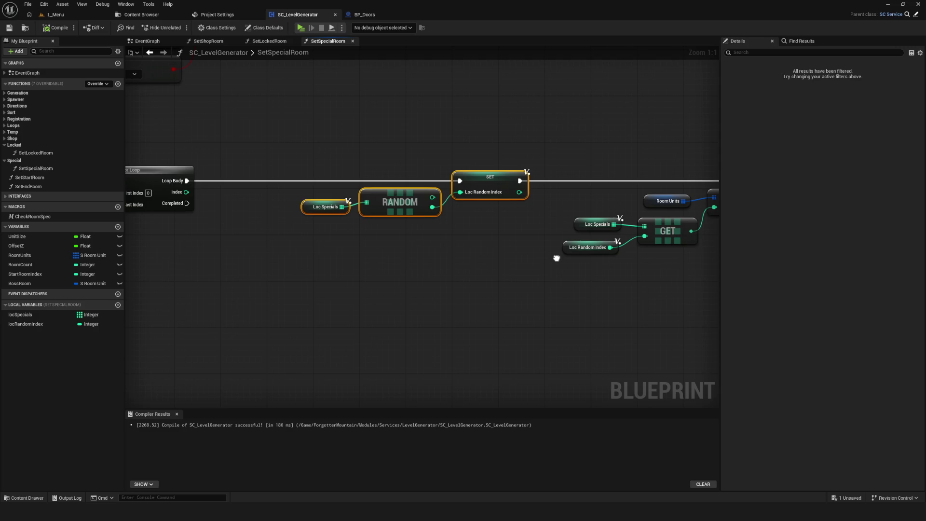
{"action": "mouse_move", "coordinate": [554, 256]}
{"action": "left_mouse_down"}
{"action": "mouse_move", "coordinate": [471, 236]}
{"action": "mouse_move", "coordinate": [135, 241]}
{"action": "mouse_move", "coordinate": [515, 227]}
{"action": "mouse_move", "coordinate": [533, 234]}
{"action": "left_mouse_up"}
{"action": "mouse_move", "coordinate": [383, 198]}
{"action": "left_mouse_down"}
{"action": "mouse_move", "coordinate": [355, 204]}
{"action": "mouse_move", "coordinate": [371, 204]}
{"action": "left_mouse_up"}
{"action": "left_click_drag", "start_coordinate": [481, 253], "coordinate": [446, 253]}
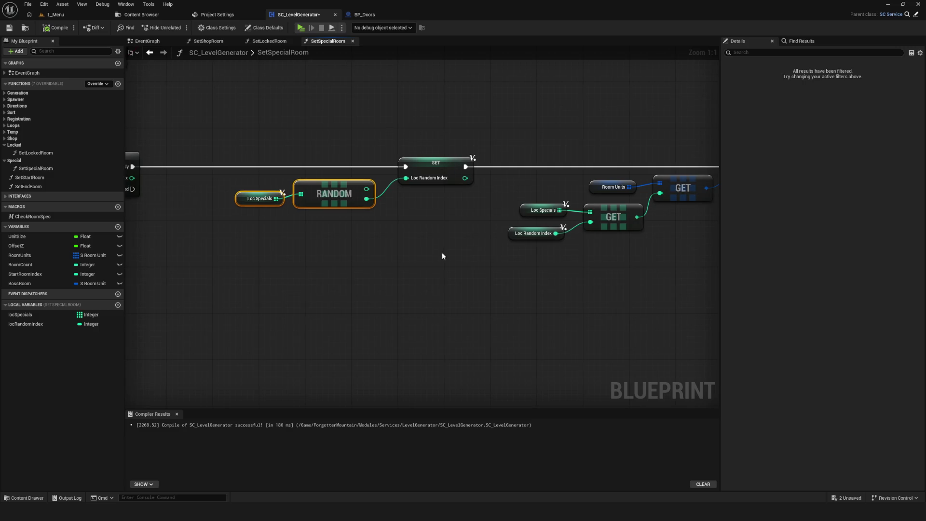
{"action": "left_click", "coordinate": [56, 28]}
Center the Set members node and launch the game preview to its main menu.
{"action": "scroll", "coordinate": [470, 268], "scroll_direction": "down", "scroll_amount": 4}
{"action": "left_click_drag", "start_coordinate": [403, 239], "coordinate": [536, 252]}
{"action": "scroll", "coordinate": [268, 232], "scroll_direction": "up", "scroll_amount": 4}
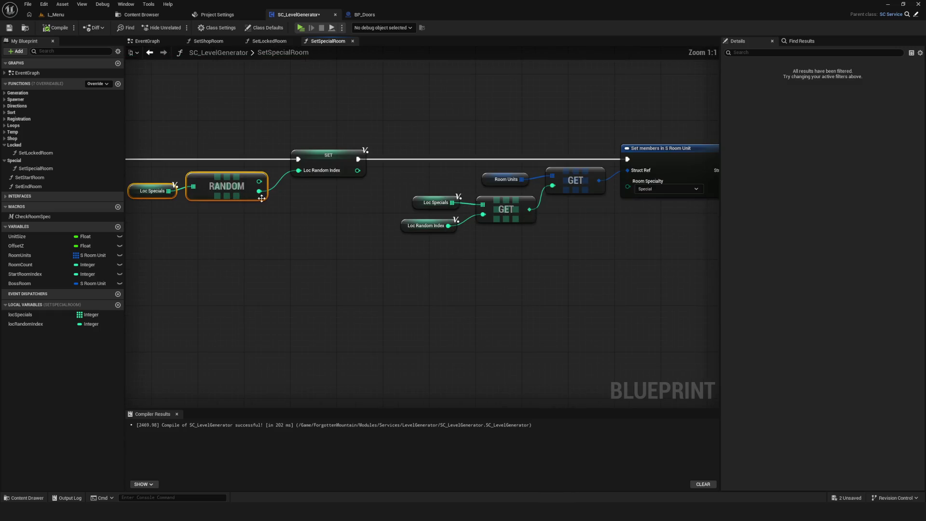
{"action": "mouse_move", "coordinate": [685, 252]}
{"action": "left_mouse_down"}
{"action": "mouse_move", "coordinate": [380, 250]}
{"action": "mouse_move", "coordinate": [522, 241]}
{"action": "left_mouse_up"}
{"action": "left_click", "coordinate": [300, 28]}
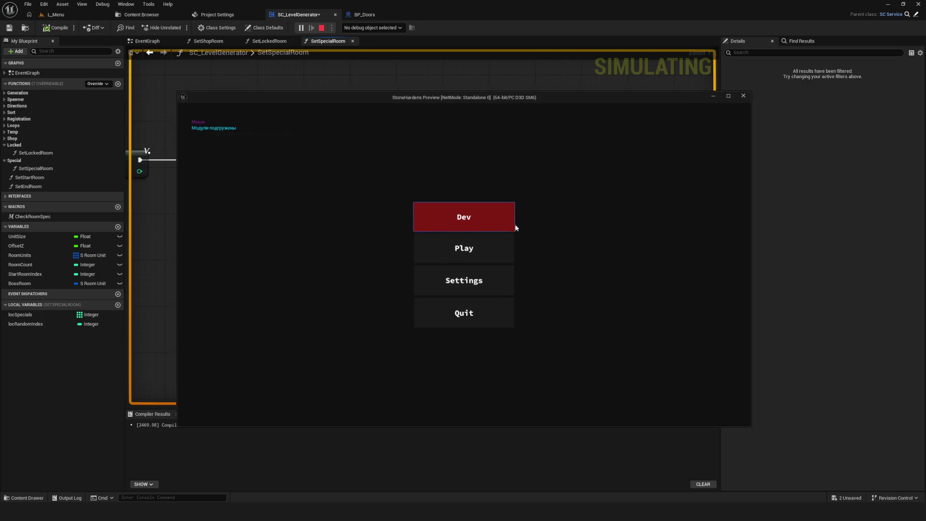
Load the Dev level, walk the character through the rooms, then stop and regenerate the level.
{"action": "left_click", "coordinate": [486, 220]}
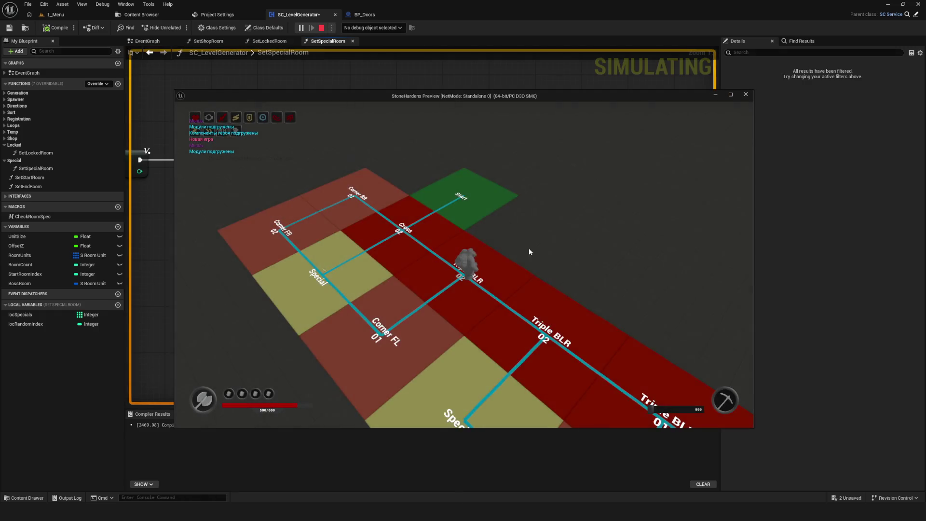
{"action": "left_click", "coordinate": [523, 252]}
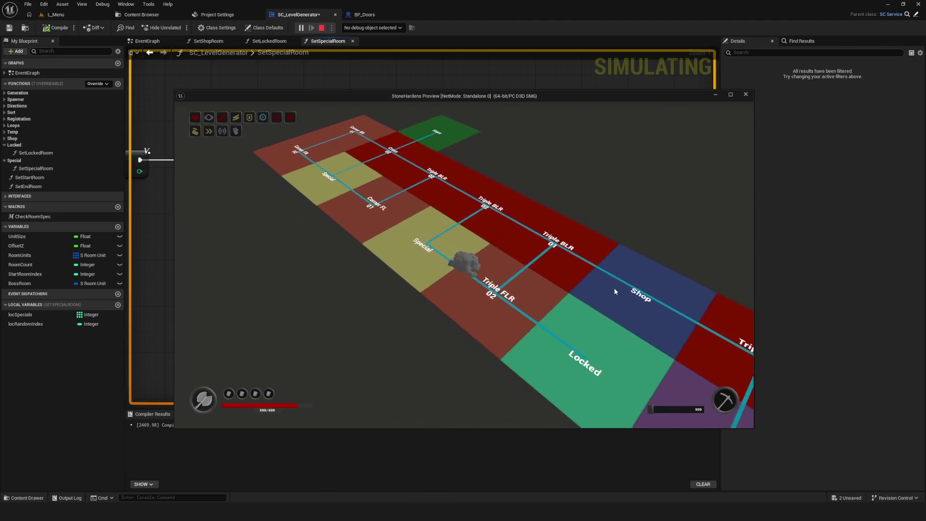
{"action": "key", "text": "Escape"}
{"action": "left_click", "coordinate": [299, 28]}
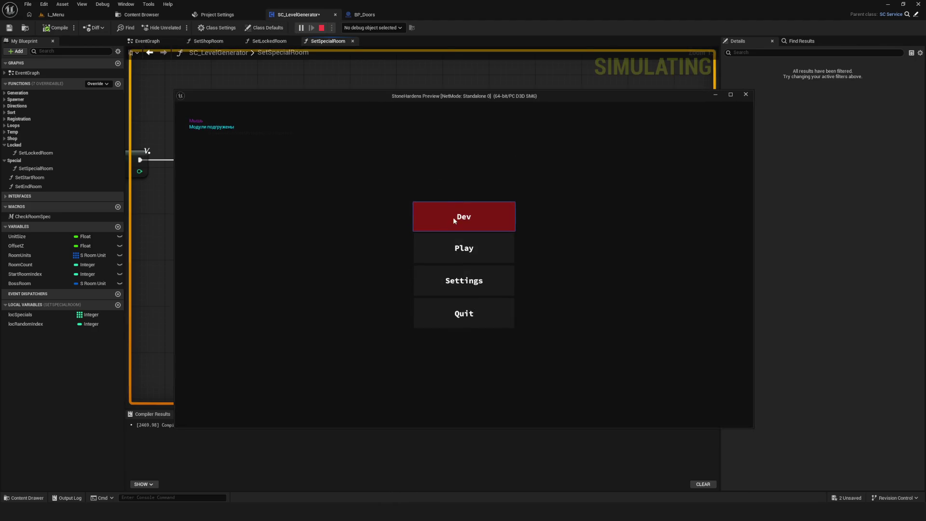
{"action": "left_click", "coordinate": [455, 225]}
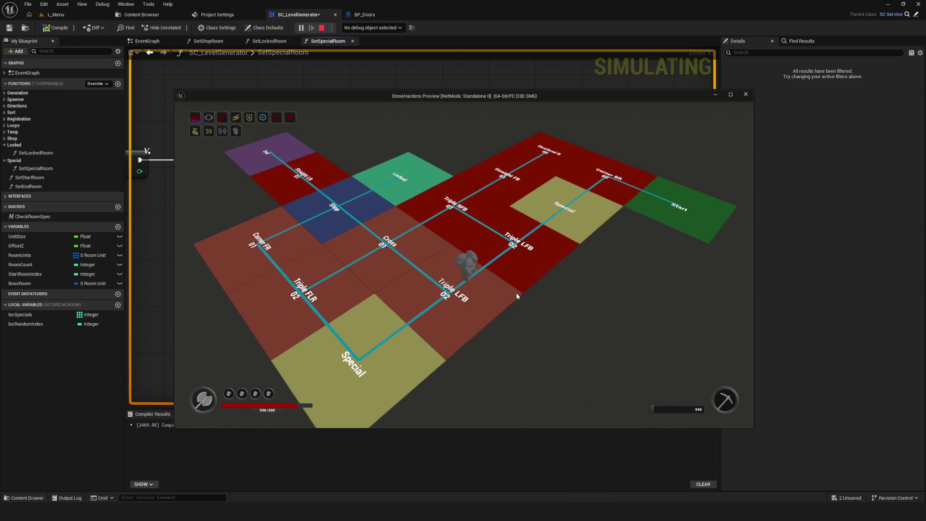
{"action": "key", "text": "Escape"}
Keep replaying the Dev level until one layout shows Start, Shop, Locked, End and two Special rooms.
{"action": "left_click", "coordinate": [300, 27]}
{"action": "left_click", "coordinate": [475, 225]}
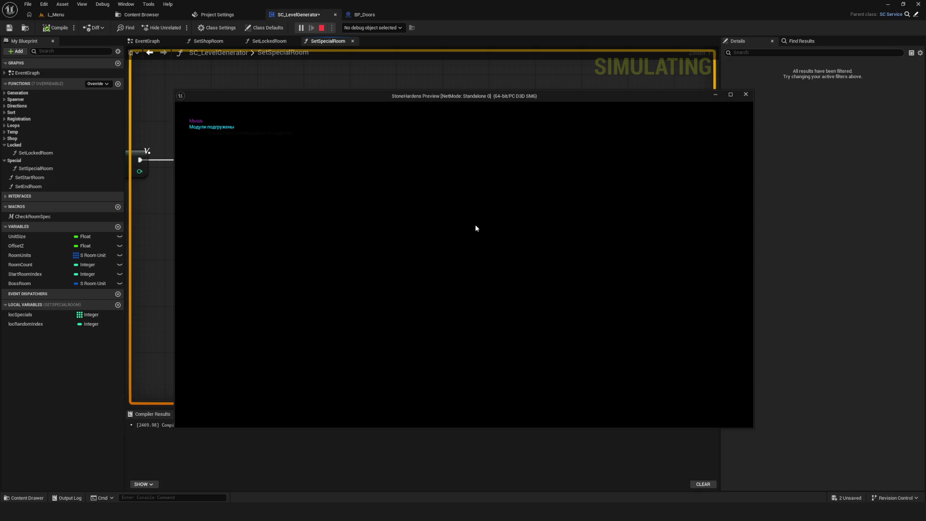
{"action": "key", "text": "Escape"}
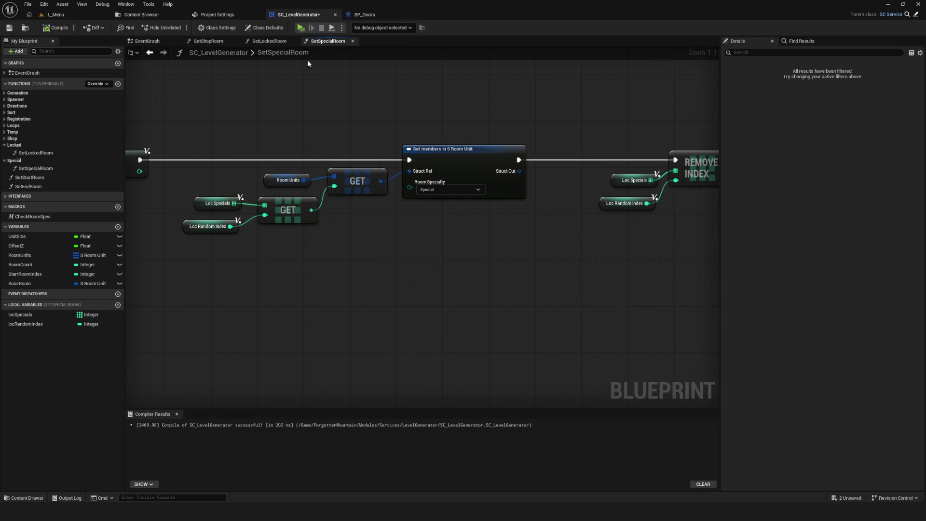
{"action": "left_click", "coordinate": [300, 27]}
{"action": "left_click", "coordinate": [479, 221]}
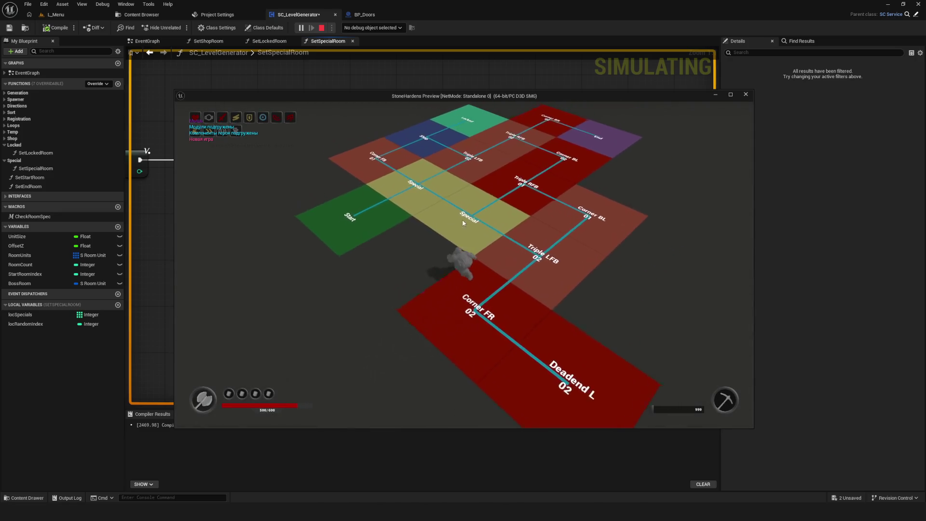
{"action": "key", "text": "d"}
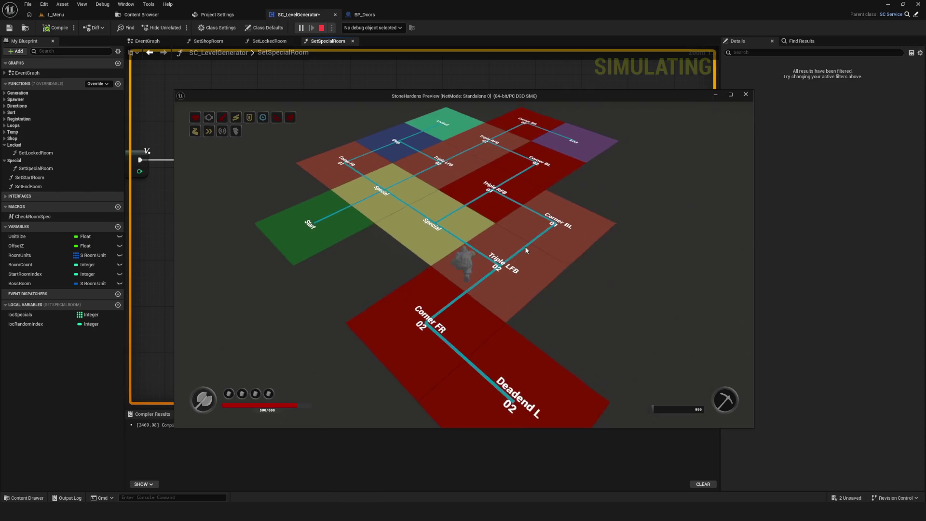
{"action": "key", "text": "Escape"}
{"action": "key", "text": "alt+p"}
{"action": "left_click", "coordinate": [494, 209]}
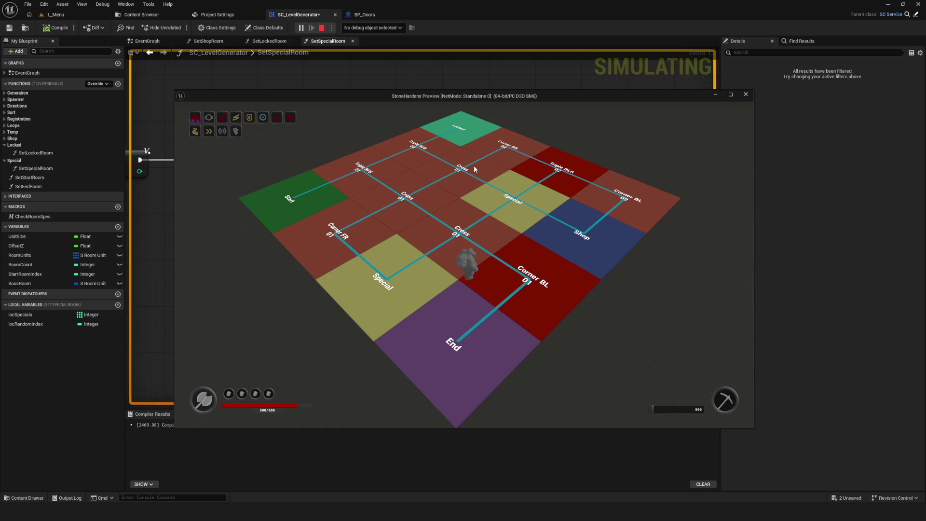
Maximize the game preview and screenshot the room map with two yellow Special rooms to the clipboard.
{"action": "left_click", "coordinate": [731, 94]}
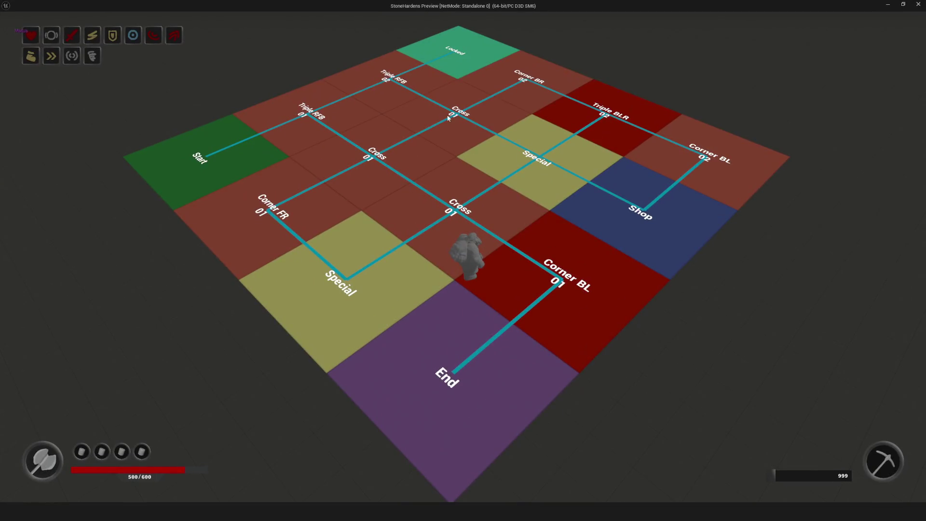
{"action": "key", "text": "ctrl+Print"}
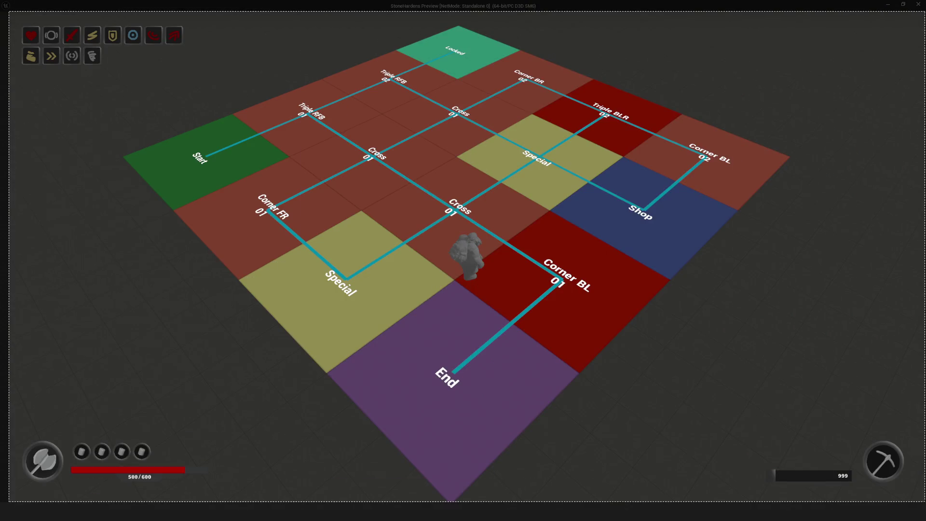
{"action": "left_click_drag", "start_coordinate": [925, 502], "coordinate": [919, 496]}
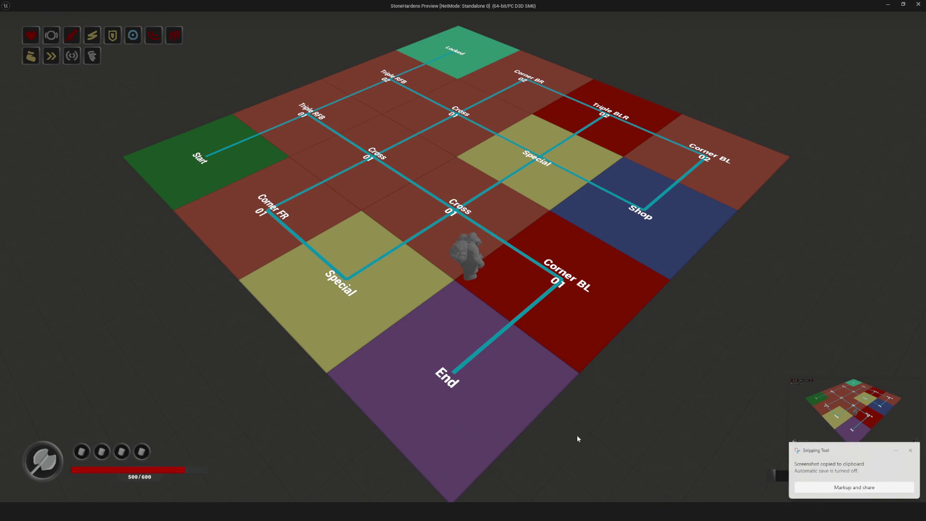
{"action": "left_click", "coordinate": [861, 393]}
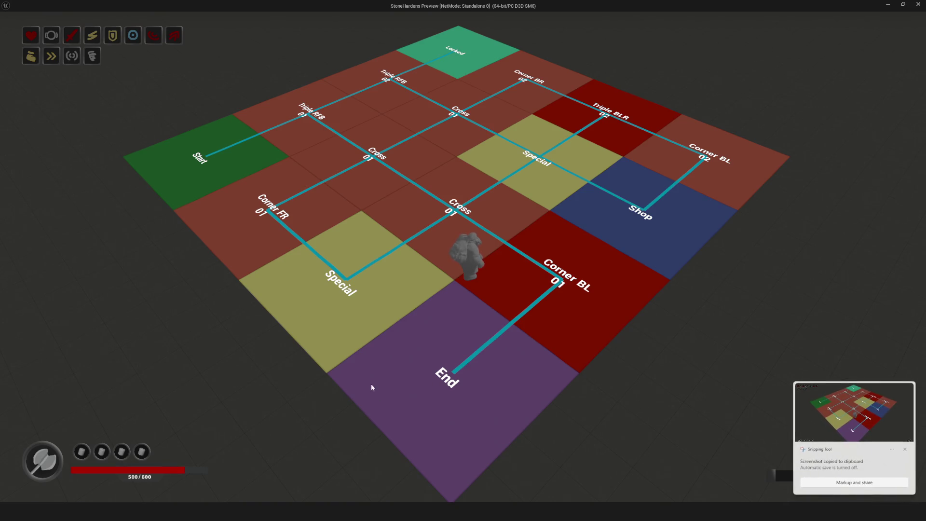
{"action": "left_click", "coordinate": [372, 66]}
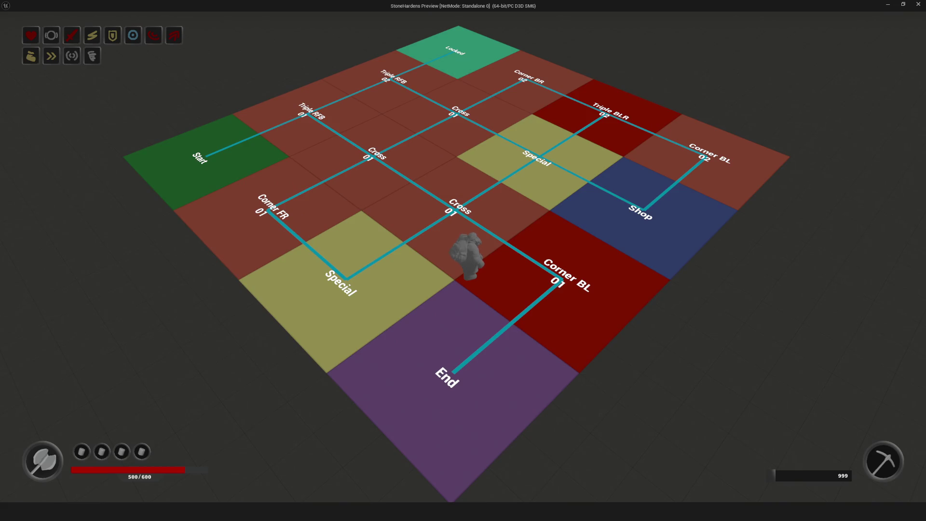